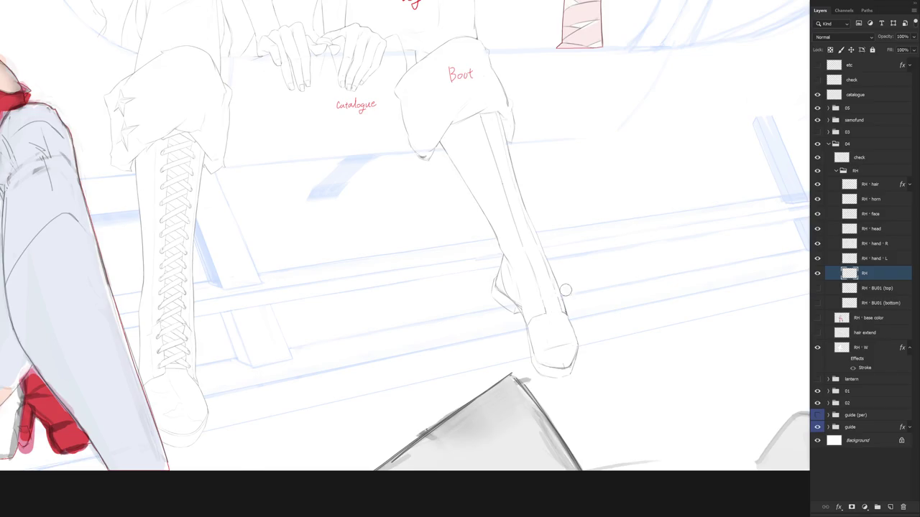
Flip the canvas horizontally to check the drawing.
scroll(562, 307, "down", 3)
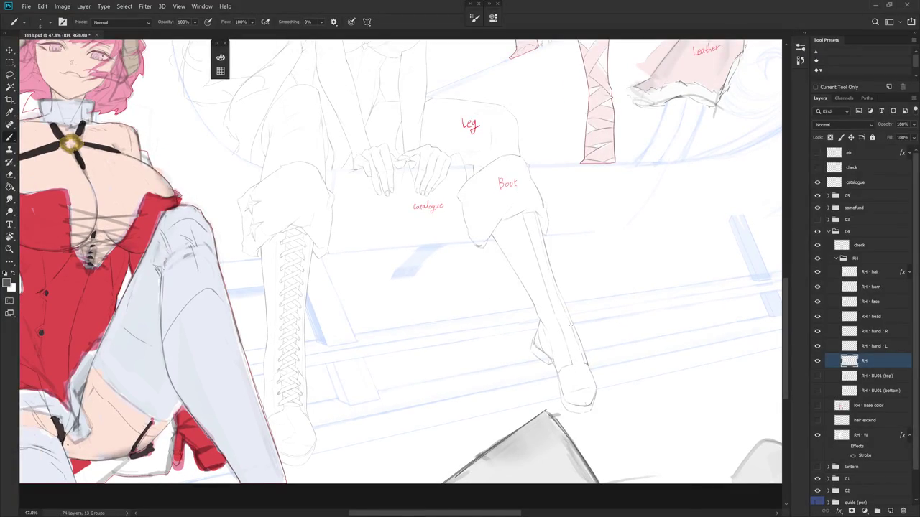
scroll(570, 324, "down", 2)
scroll(581, 345, "down", 1)
scroll(602, 362, "down", 1)
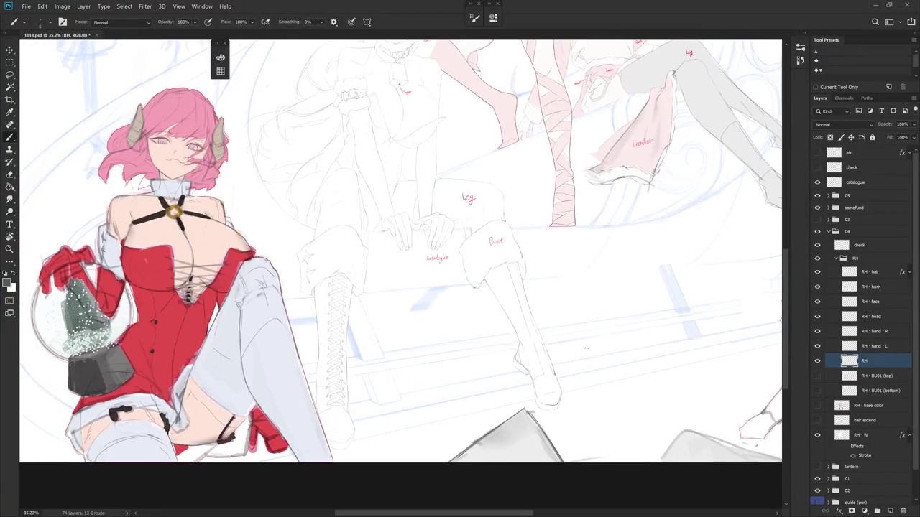
key("h")
left_click_drag(552, 412, 503, 391)
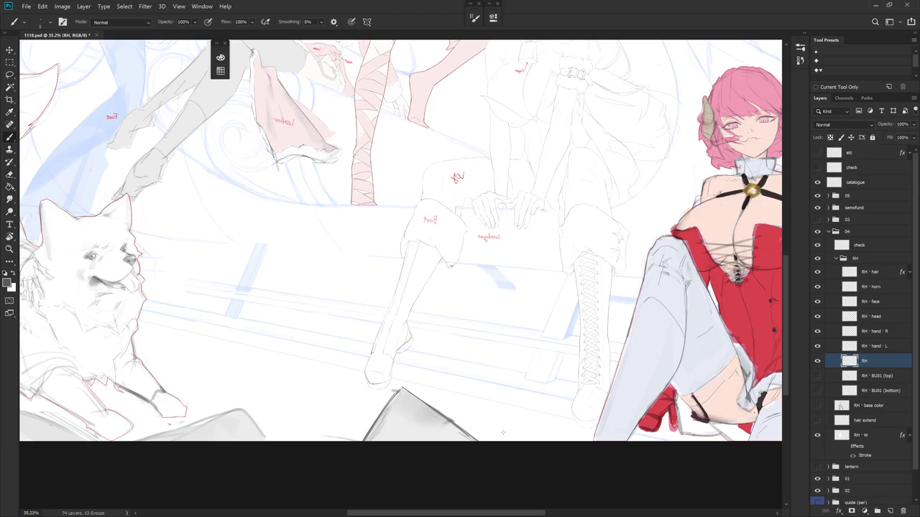
scroll(590, 318, "up", 1)
scroll(598, 329, "up", 1)
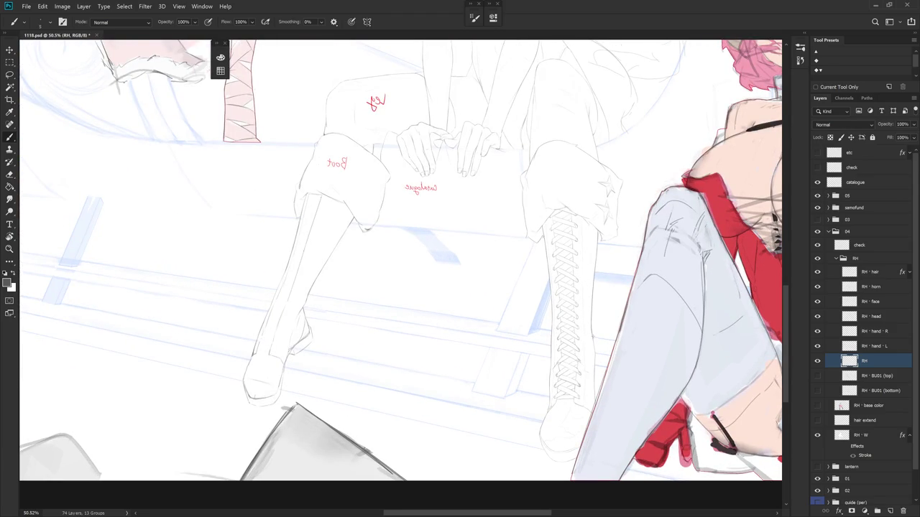
Add a new blank Layer 1 above the RH line-art layer.
key("ctrl+shift+n")
key("Return")
scroll(585, 315, "up", 1)
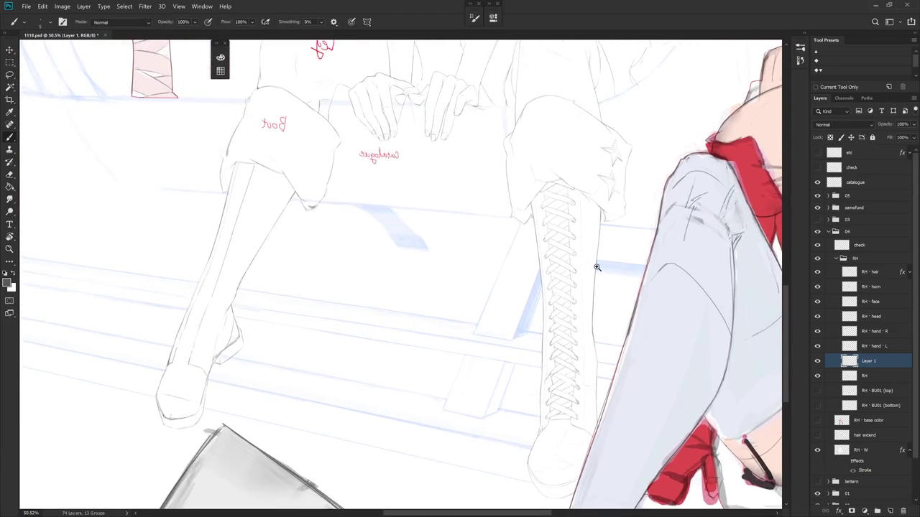
Write a numbered count of the laced boot's crossings on Layer 1.
scroll(596, 267, "up", 1)
left_click_drag(577, 195, 582, 255)
left_click_drag(579, 265, 587, 425)
Fit the drawing in the window and move the numbered strip beside the unlaced boot.
key("ctrl+0")
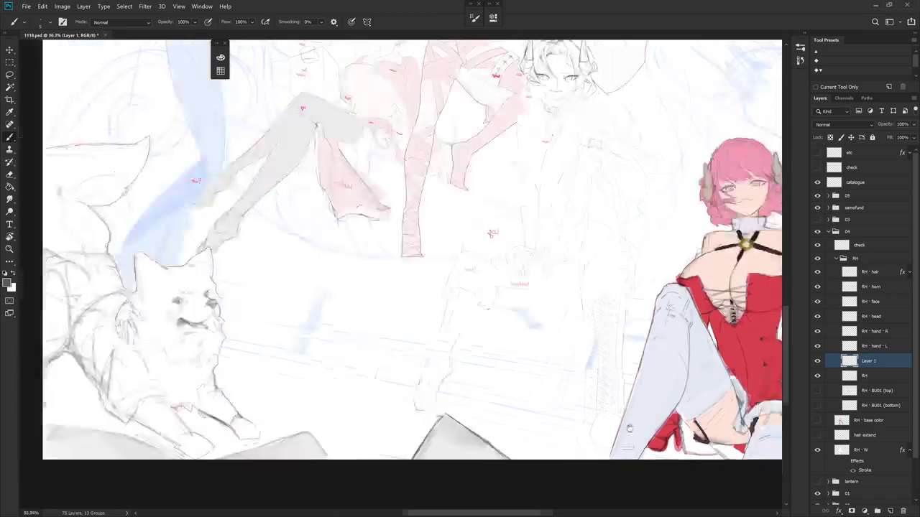
key("v")
mouse_move(646, 400)
left_mouse_down()
mouse_move(487, 347)
mouse_move(453, 349)
left_mouse_up()
scroll(460, 310, "up", 2)
key("ctrl+t")
Rotate the numbered strip about -18°, scale it to about 87%, and place it along the shin.
left_click_drag(455, 190, 468, 216)
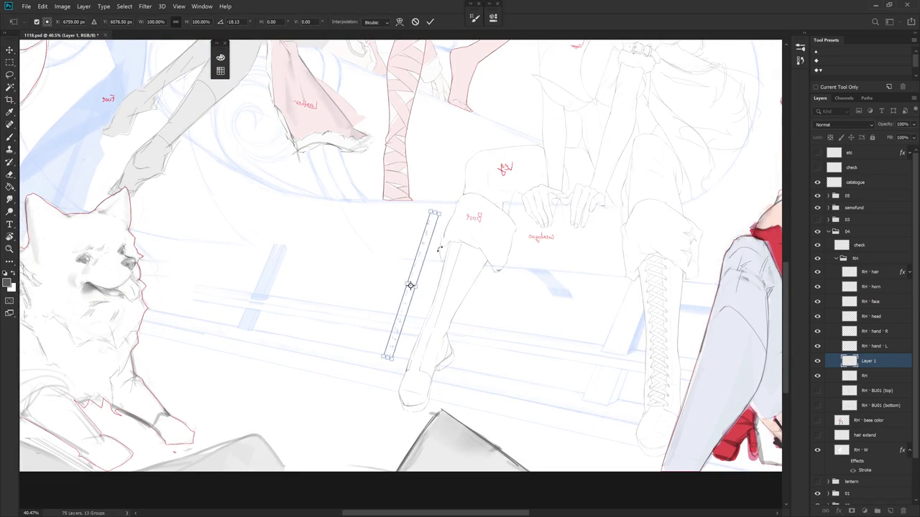
mouse_move(429, 271)
left_mouse_down()
mouse_move(464, 283)
mouse_move(418, 370)
left_mouse_up()
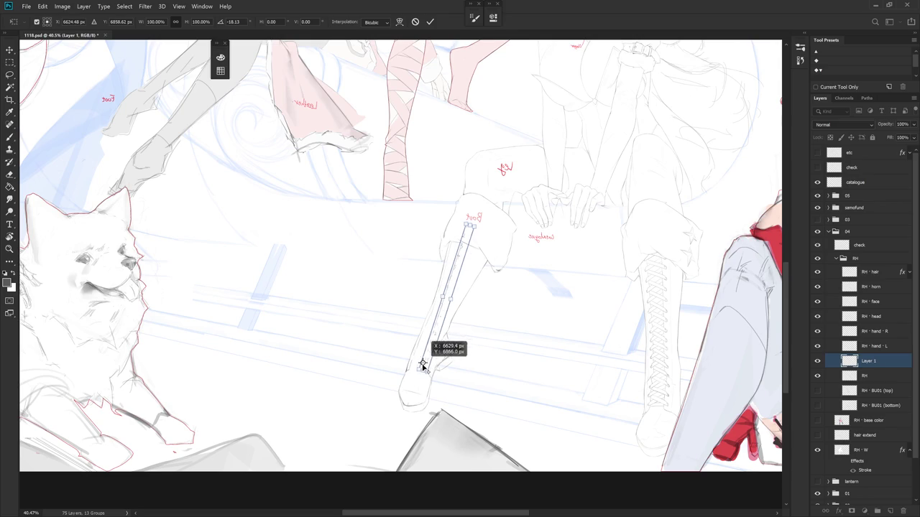
left_click_drag(468, 225, 470, 245)
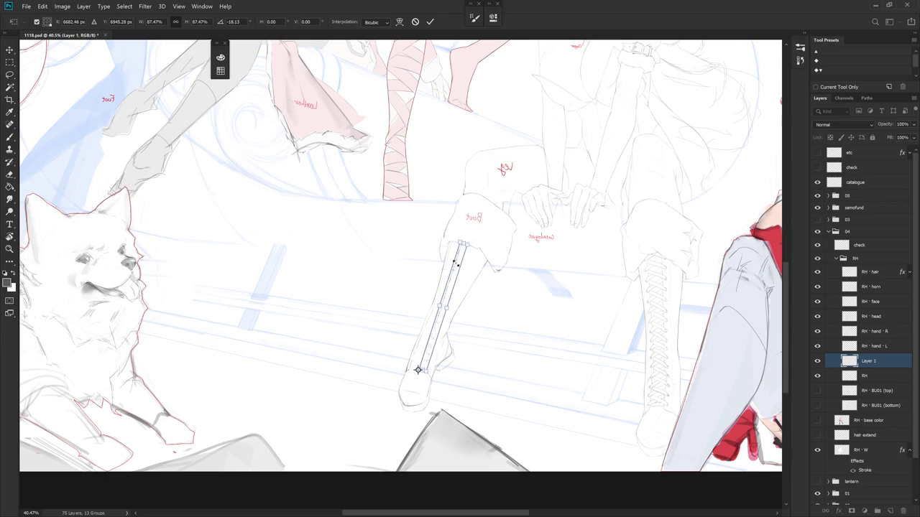
scroll(452, 278, "up", 5)
mouse_move(452, 280)
left_mouse_down()
mouse_move(417, 278)
mouse_move(428, 248)
left_mouse_up()
key("Return")
Rotate the strip slightly clockwise to follow the boot's shin edge.
key("ctrl+t")
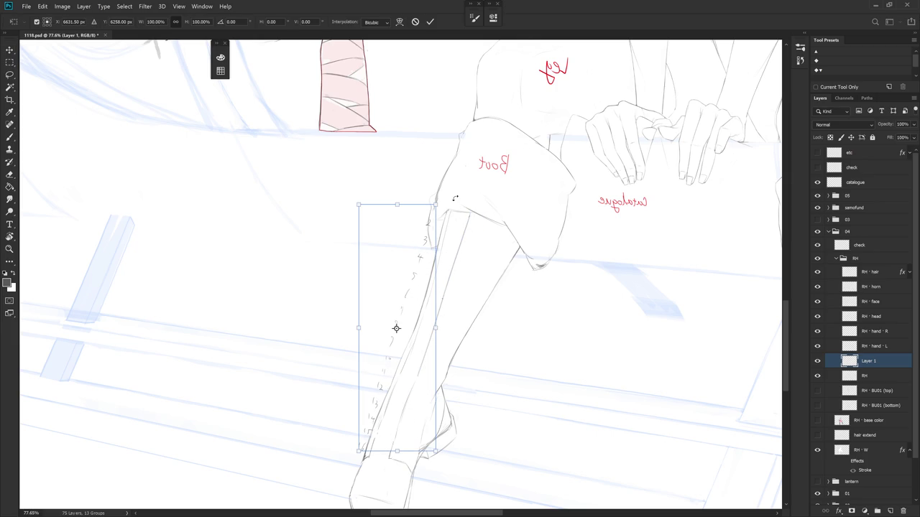
left_click_drag(453, 198, 461, 202)
key("Return")
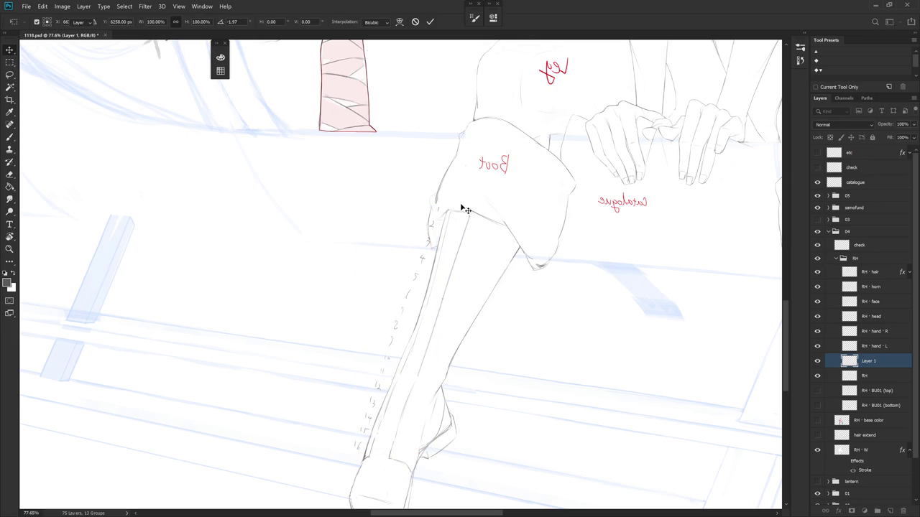
scroll(585, 323, "down", 1)
scroll(580, 338, "down", 3)
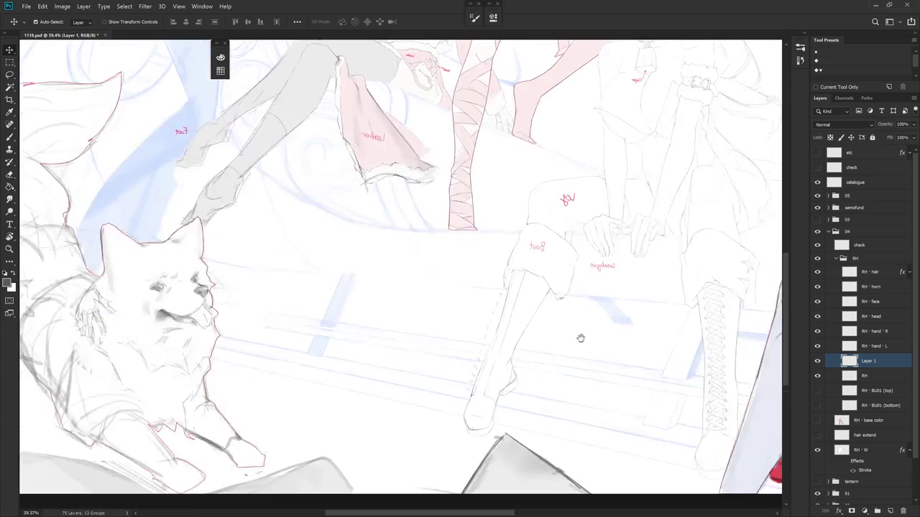
Unflip the view, draw horizontal lace bands down the unlaced boot, and lasso the numbered guide.
key("h")
scroll(585, 350, "up", 1)
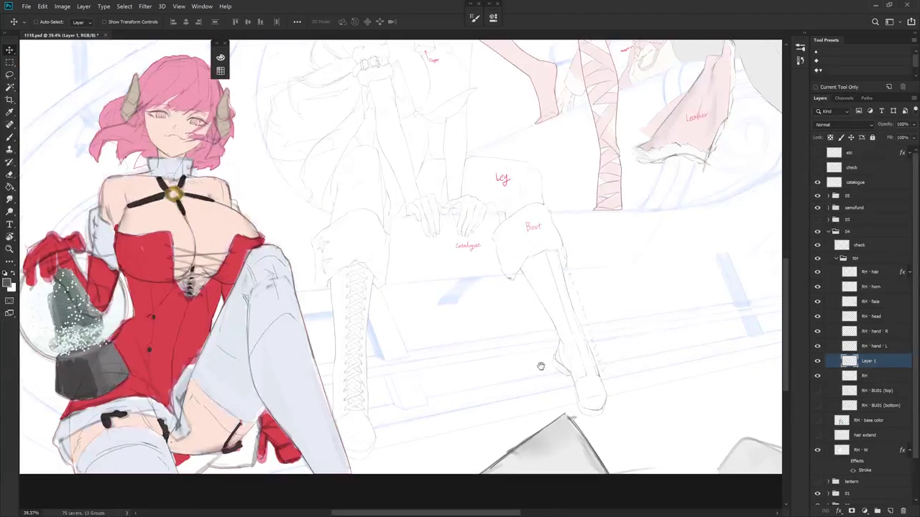
scroll(631, 348, "up", 1)
key("b")
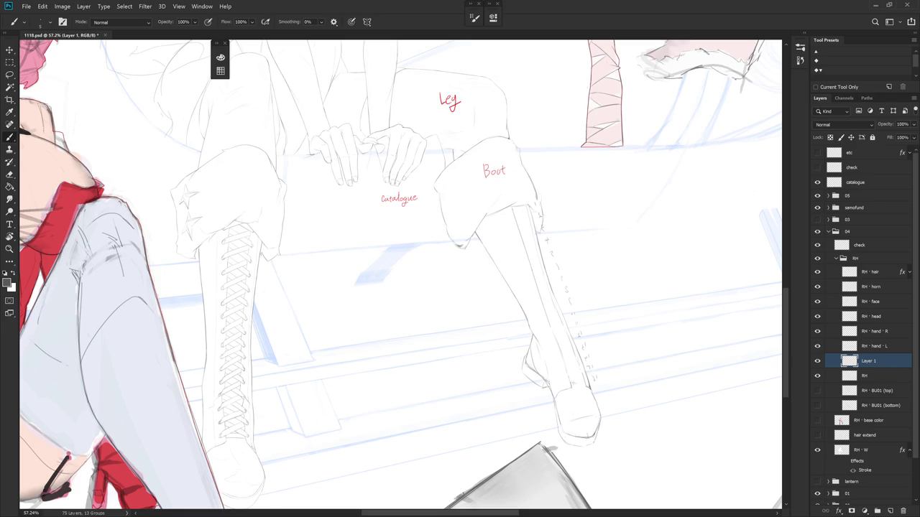
mouse_move(564, 369)
left_mouse_down()
mouse_move(583, 367)
mouse_move(551, 294)
mouse_move(529, 206)
left_mouse_up()
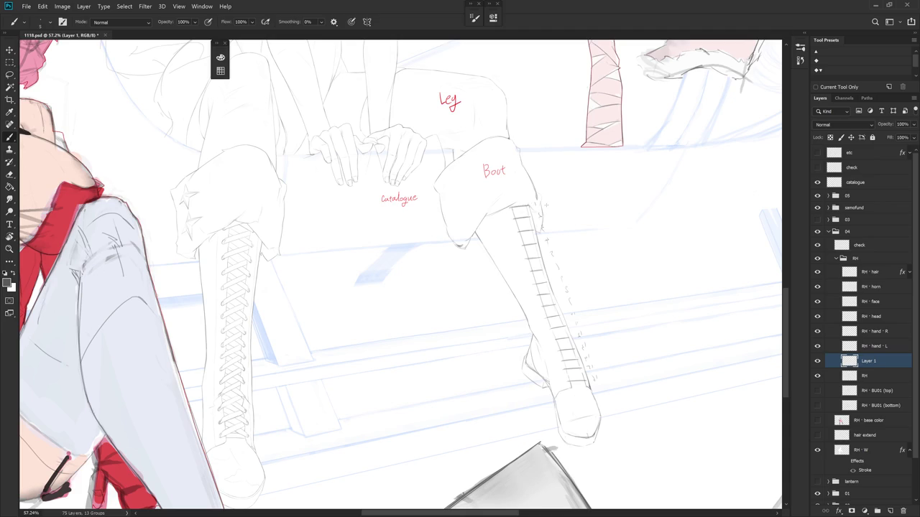
key("l")
mouse_move(541, 188)
left_mouse_down()
mouse_move(606, 400)
mouse_move(630, 238)
left_mouse_up()
Delete the lassoed guide numbers and paste a visible Color Overlay style onto Layer 1.
key("Delete")
key("ctrl+d")
right_click(891, 358)
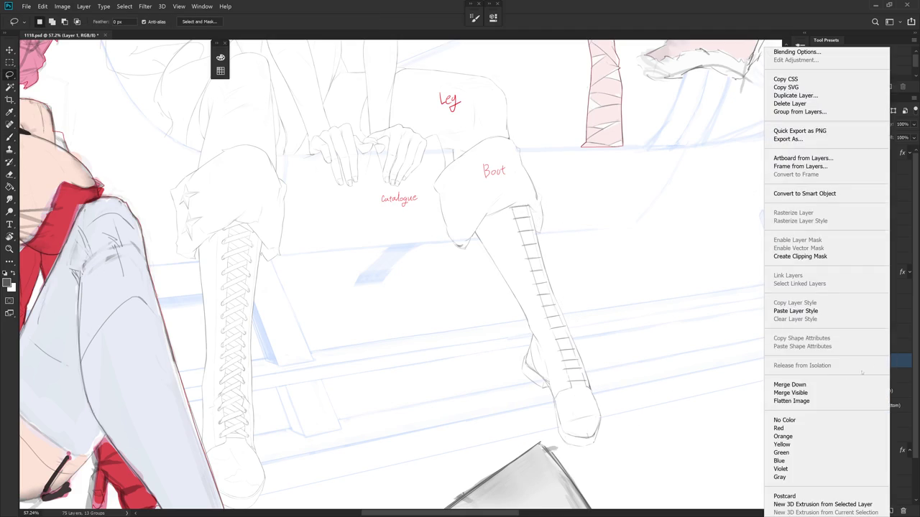
left_click(790, 394)
right_click(890, 359)
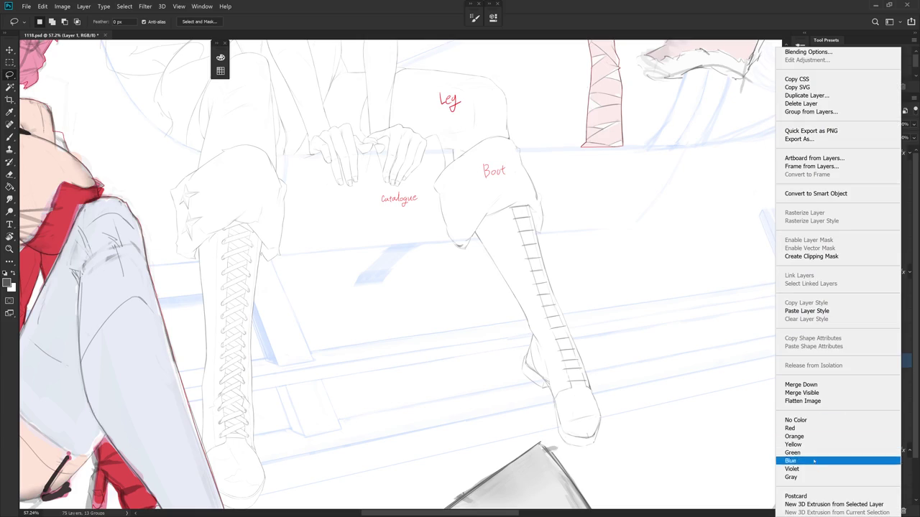
left_click(806, 310)
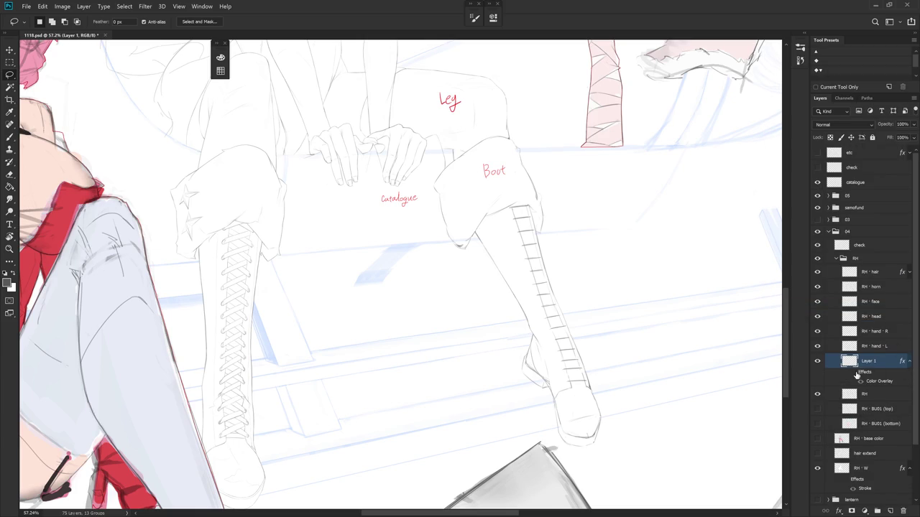
left_click(853, 372)
Set Layer 1's opacity to 50%.
left_click(902, 124)
type("50")
key("Return")
Make RH active and erase the boot's line art beneath the lace bands.
left_click(865, 394)
mouse_move(628, 393)
left_mouse_down()
mouse_move(581, 354)
mouse_move(569, 239)
left_mouse_up()
key("b")
key("r")
key("e")
scroll(569, 240, "up", 3, "alt")
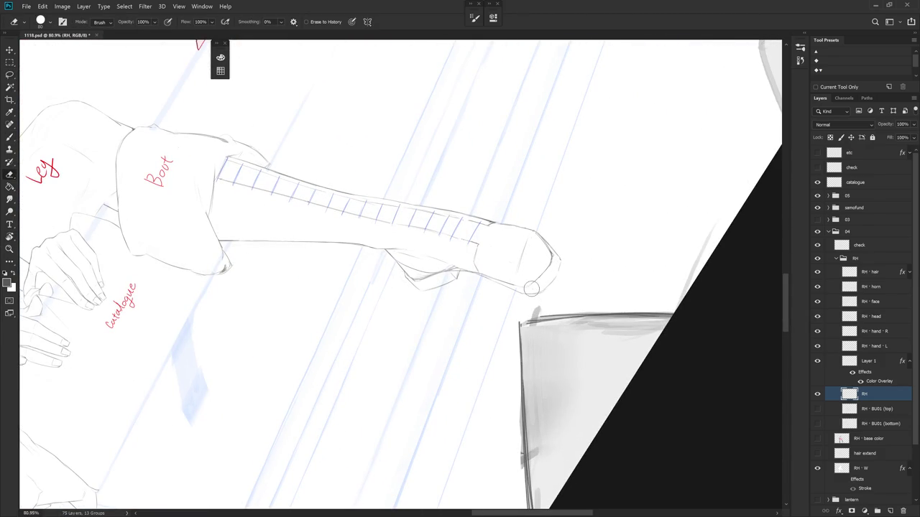
scroll(553, 260, "down", 2)
key("Escape")
scroll(525, 316, "down", 2)
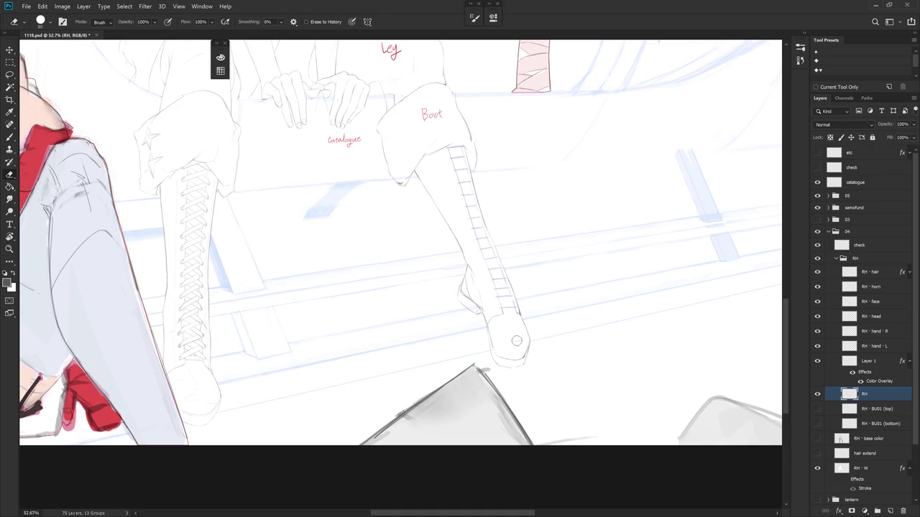
scroll(533, 353, "up", 2)
Redraw the top edge of the shoe and select the RH · BU01 (top) layer.
key("b")
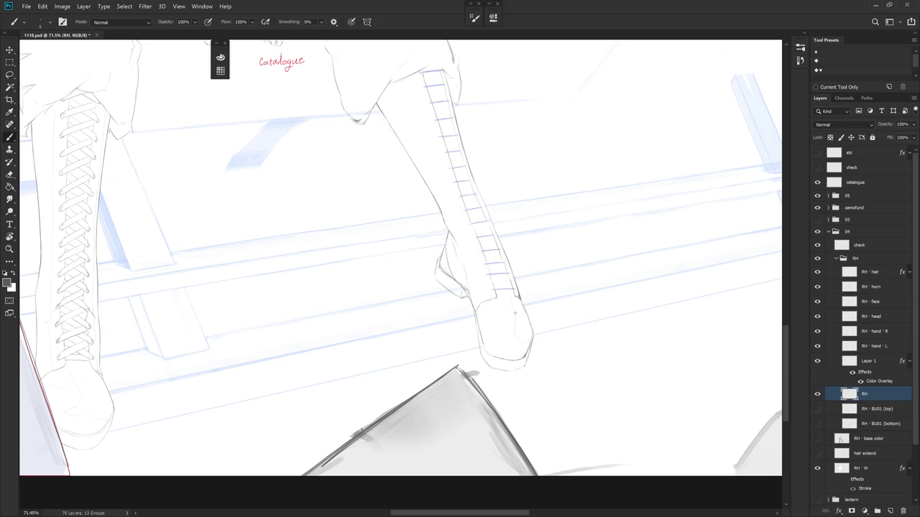
left_click_drag(489, 295, 475, 313)
scroll(503, 295, "up", 2)
key("e")
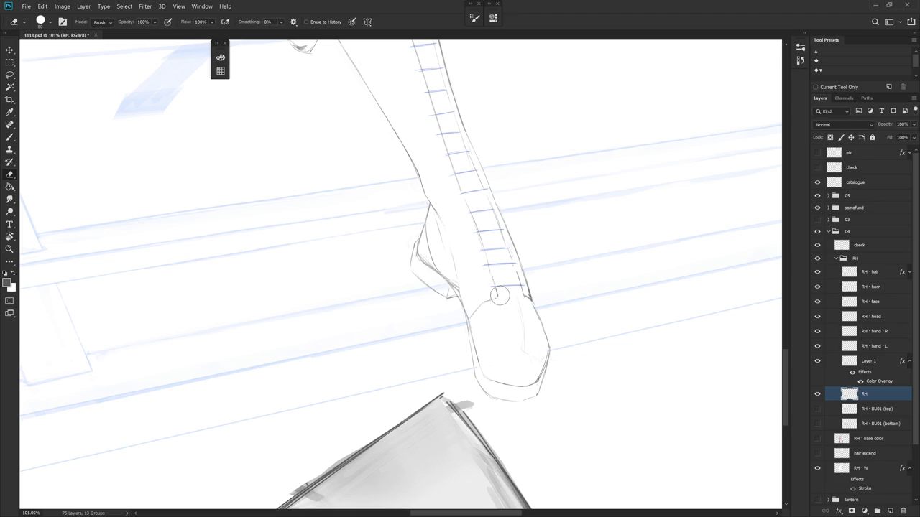
key("b")
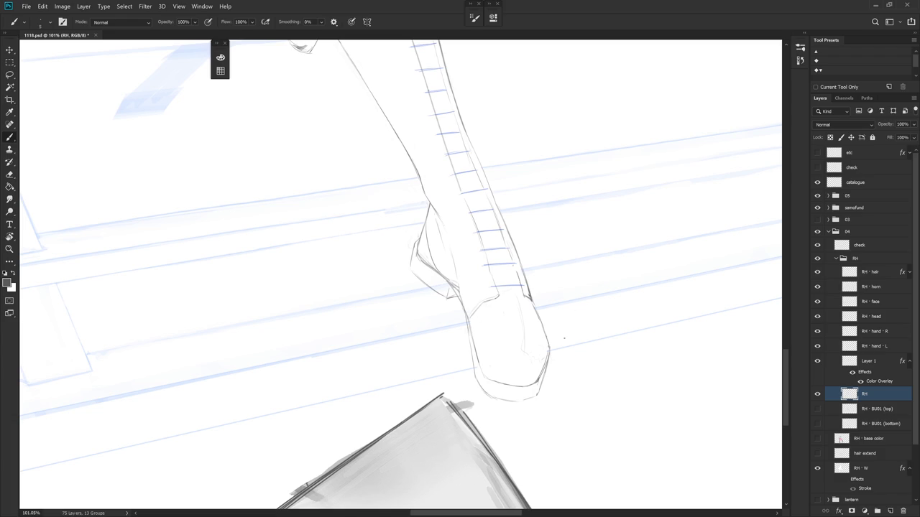
scroll(565, 333, "down", 2)
scroll(585, 359, "down", 1)
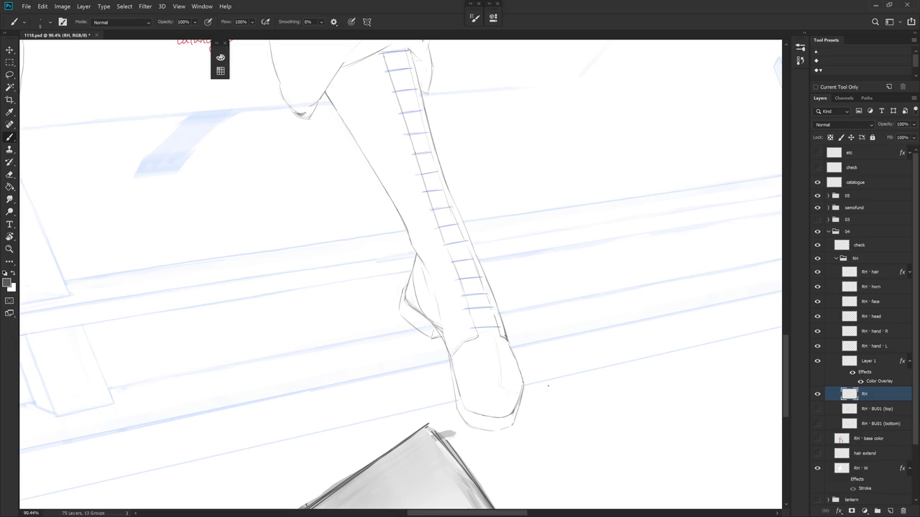
left_click(874, 409)
Delete the RH · BU01 (top) and RH · BU01 (bottom) layers.
left_click(883, 424, "shift")
key("Delete")
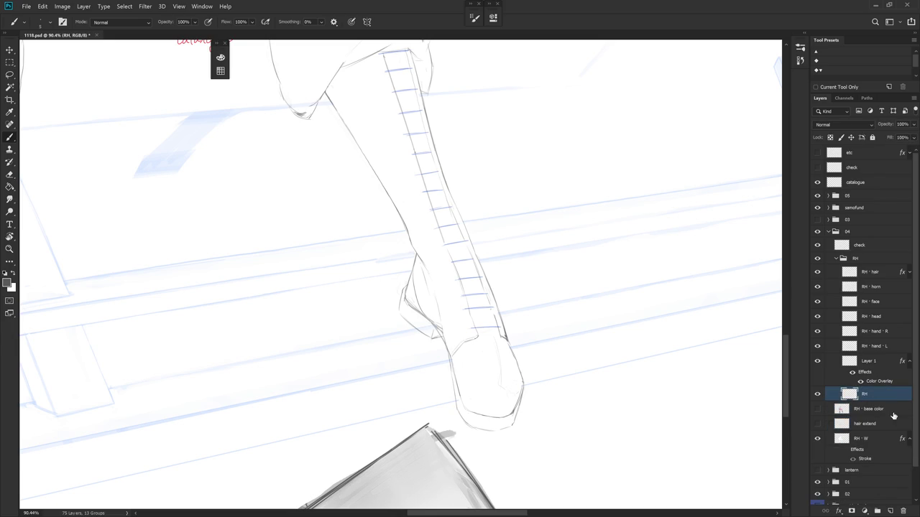
scroll(507, 331, "up", 5)
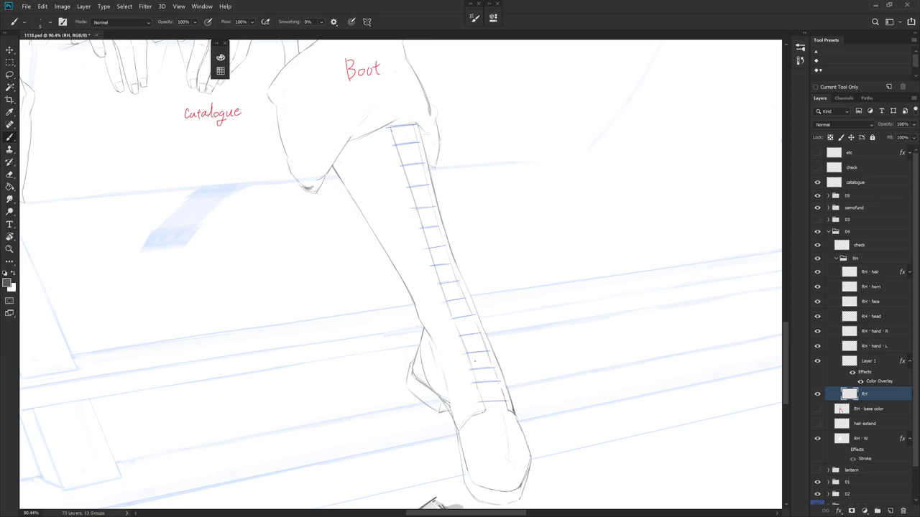
scroll(518, 372, "down", 3)
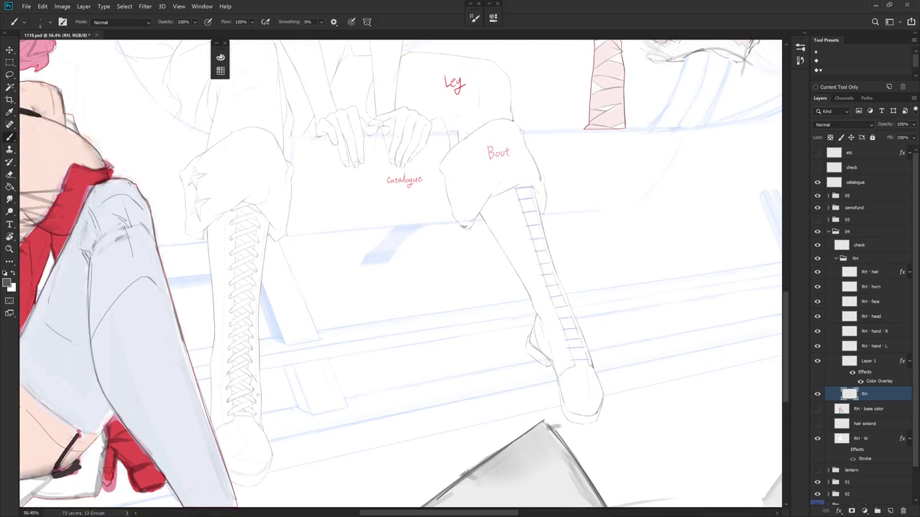
scroll(618, 344, "up", 1)
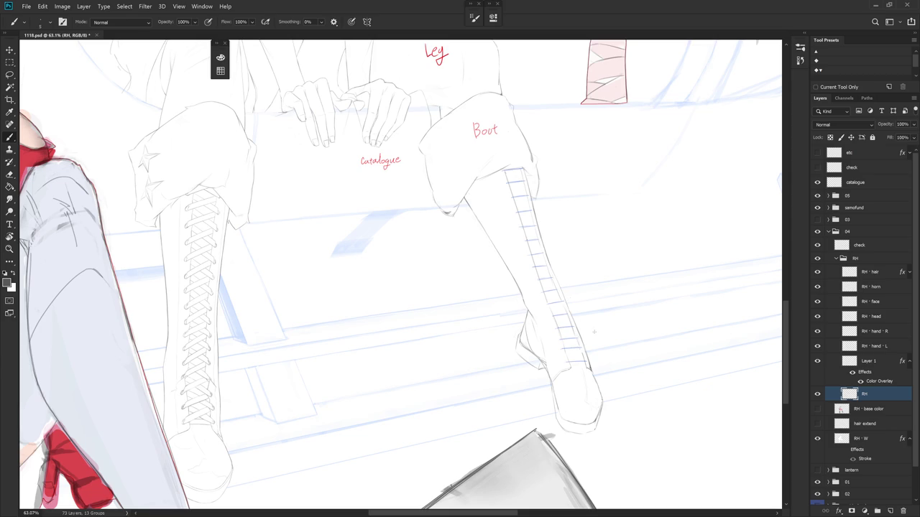
Center and zoom onto the unlaced boot and erase stray sketch strokes under the knee.
left_click_drag(574, 349, 560, 355)
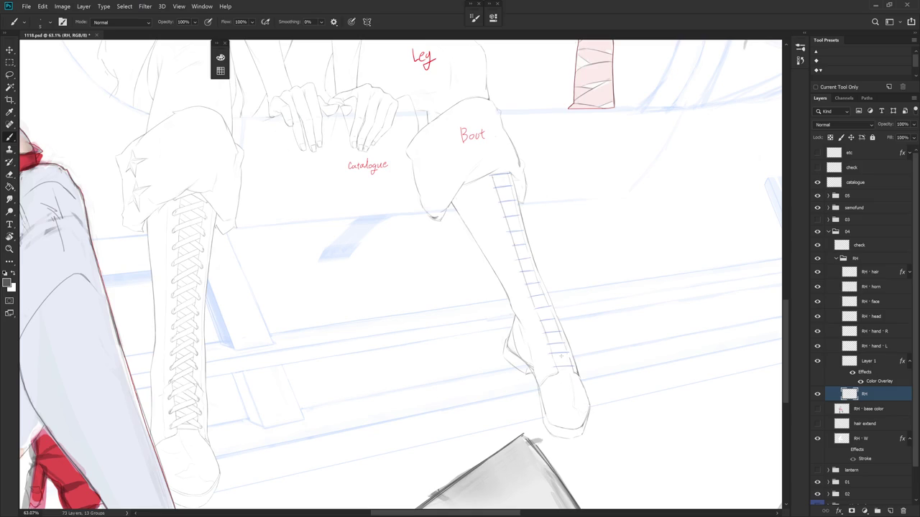
left_click_drag(560, 354, 509, 392)
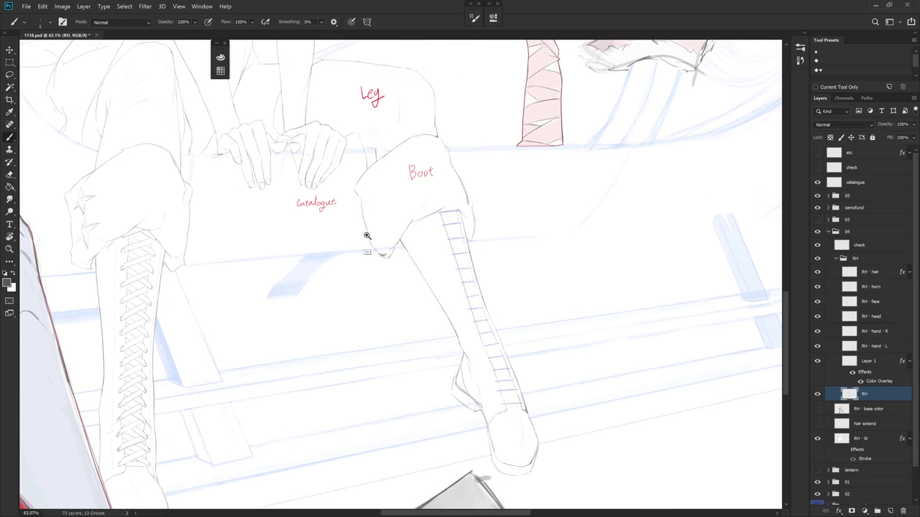
scroll(365, 236, "up", 1)
scroll(476, 304, "up", 1)
key("e")
mouse_move(424, 271)
left_mouse_down()
mouse_move(390, 263)
mouse_move(404, 274)
mouse_move(384, 226)
mouse_move(385, 249)
left_mouse_up()
key("b")
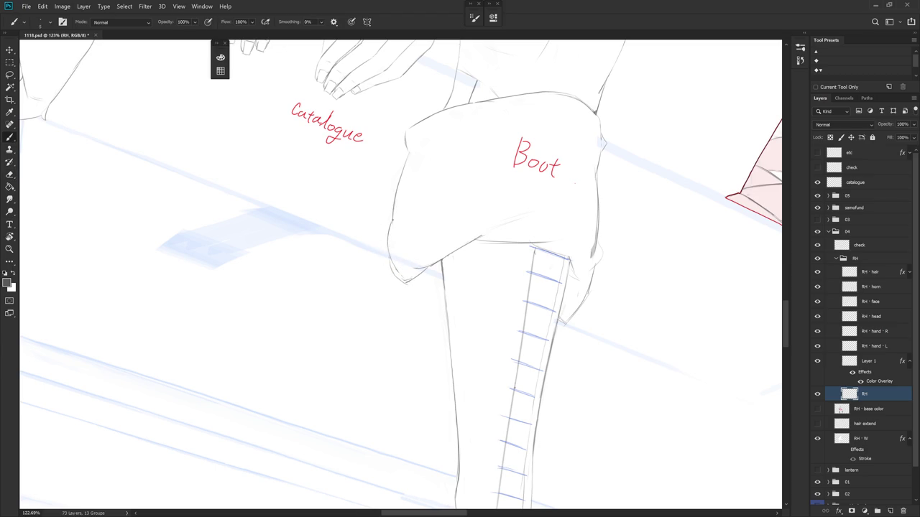
Draw the knee's left edge line and erase stray lines around the knee.
left_click_drag(388, 243, 392, 270)
key("e")
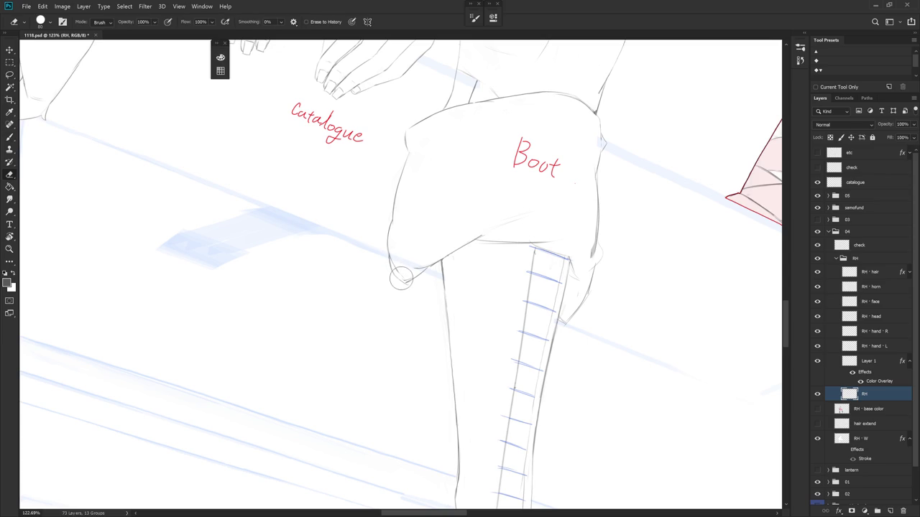
key("b")
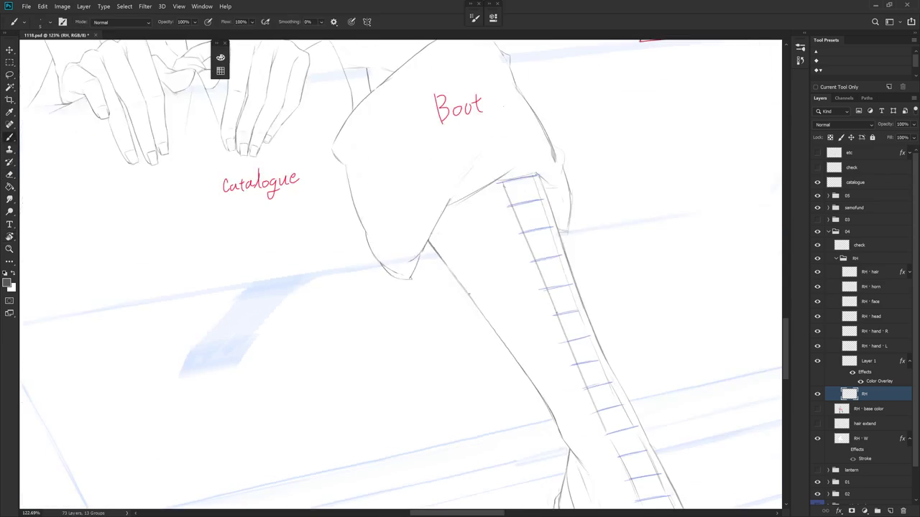
key("e")
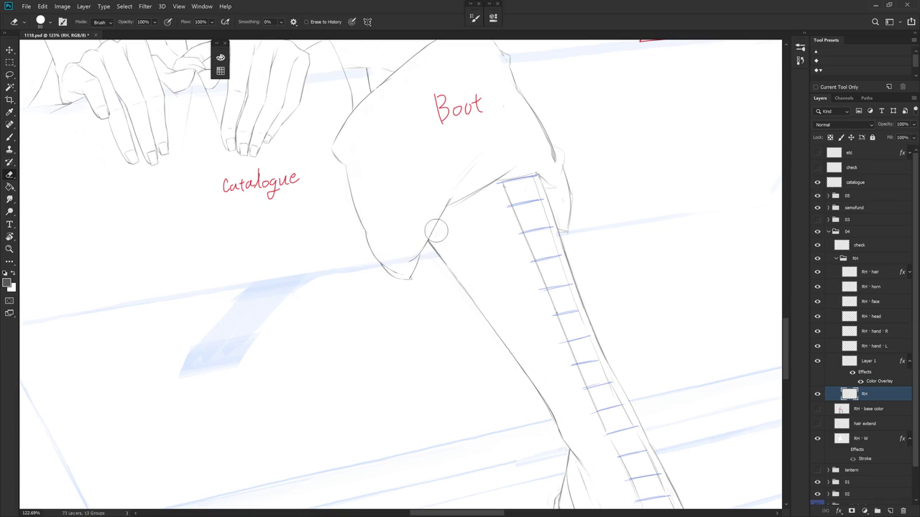
mouse_move(491, 281)
left_mouse_down()
mouse_move(507, 386)
mouse_move(429, 262)
left_mouse_up()
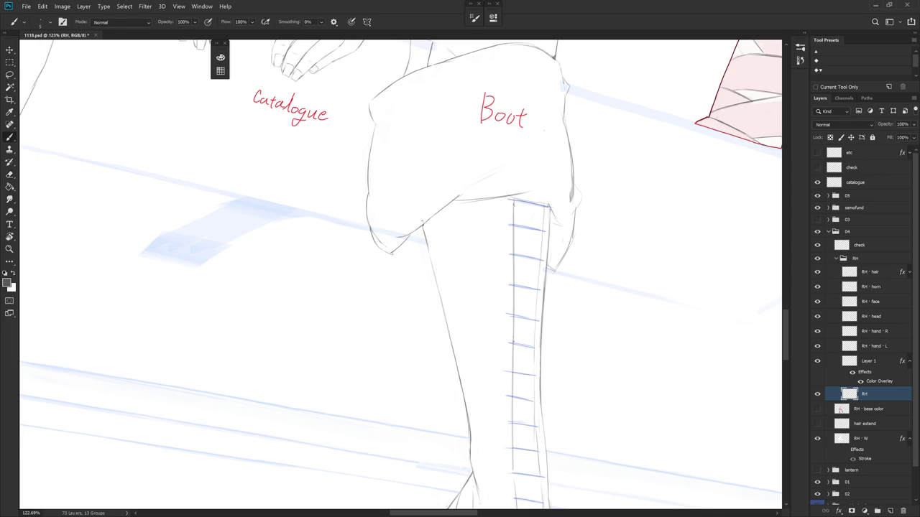
key("bracketleft")
key("bracketleft")
key("bracketleft")
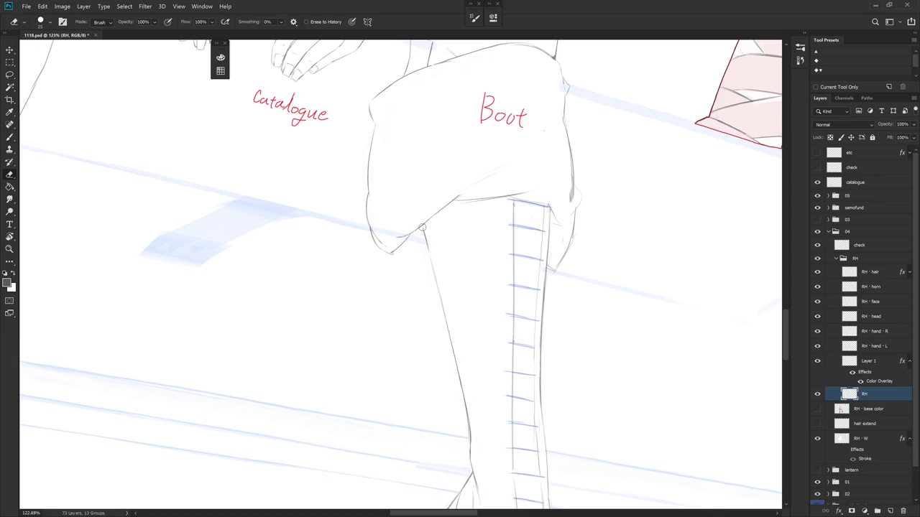
key("b")
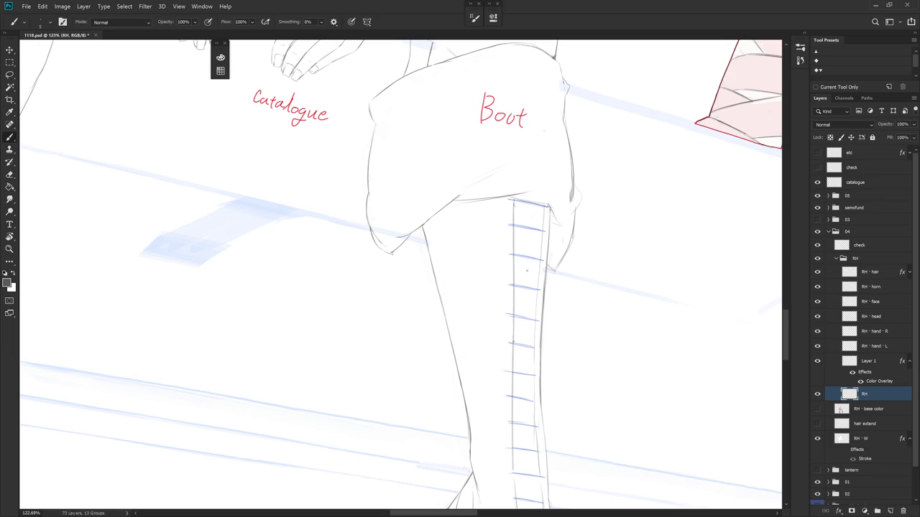
Rotate the canvas to level the boot and erase stray lines around it.
scroll(534, 314, "down", 1)
scroll(559, 304, "down", 2)
scroll(540, 294, "down", 2)
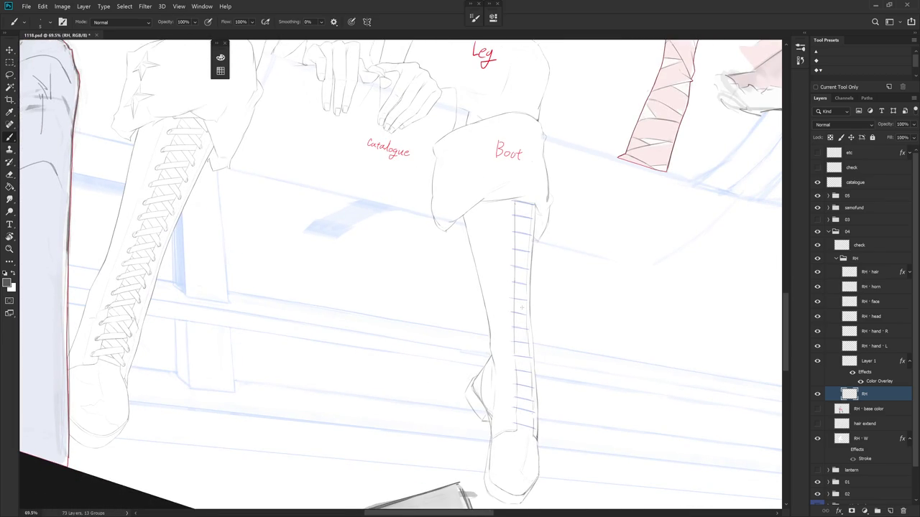
scroll(521, 307, "up", 1)
scroll(525, 281, "up", 1)
key("e")
scroll(530, 251, "up", 1)
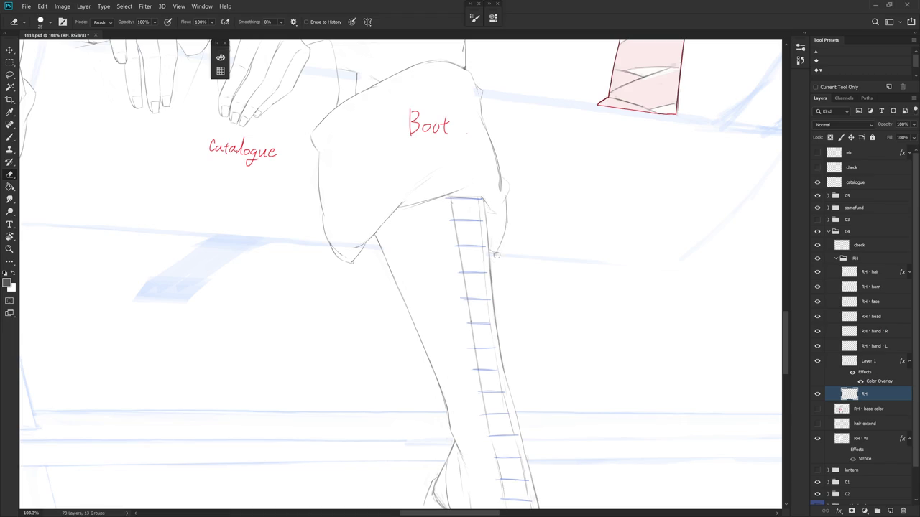
left_click_drag(532, 249, 497, 284)
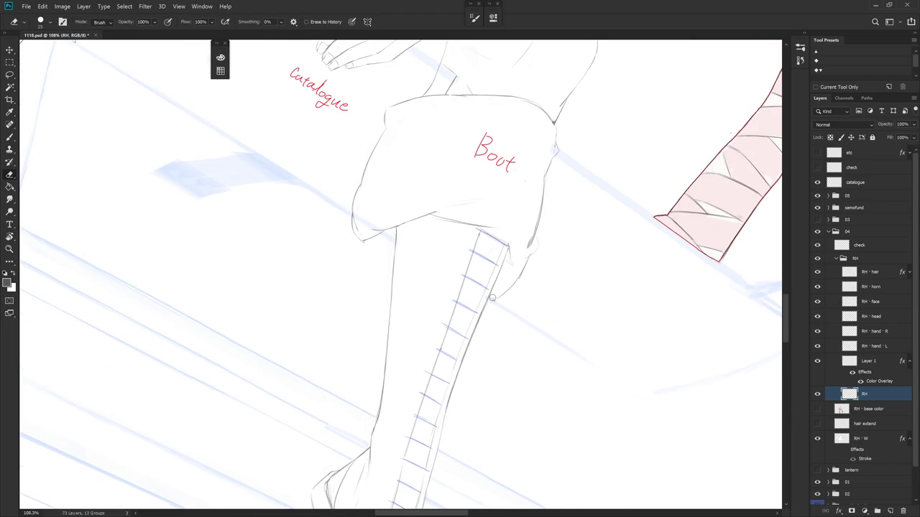
key("r")
left_click_drag(503, 314, 517, 240)
key("e")
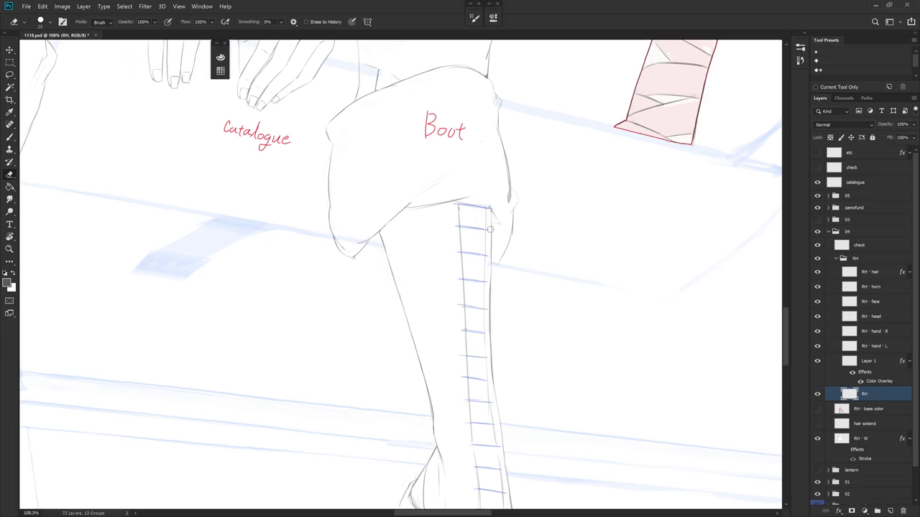
key("b")
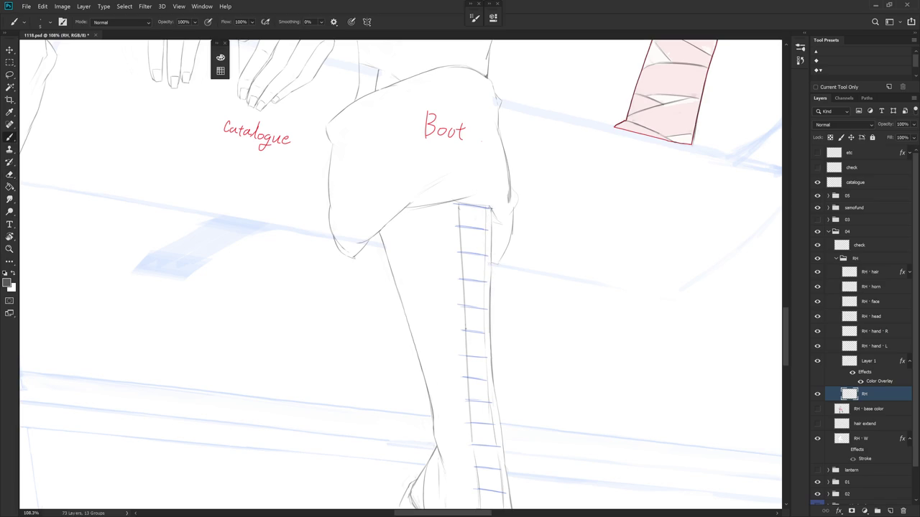
Rotate the canvas about 30° and alternately erase and redraw the lower-leg lines.
key("r")
mouse_move(517, 187)
left_mouse_down()
mouse_move(532, 266)
mouse_move(488, 235)
left_mouse_up()
key("e")
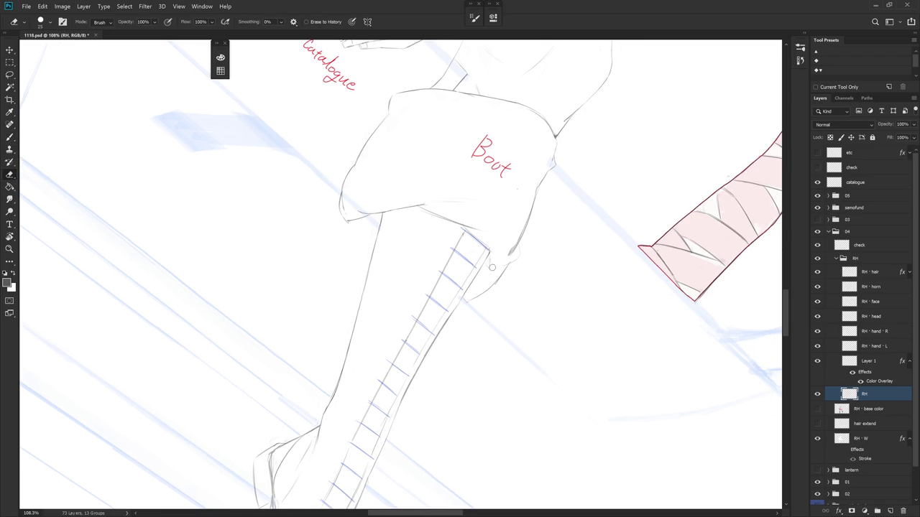
key("b")
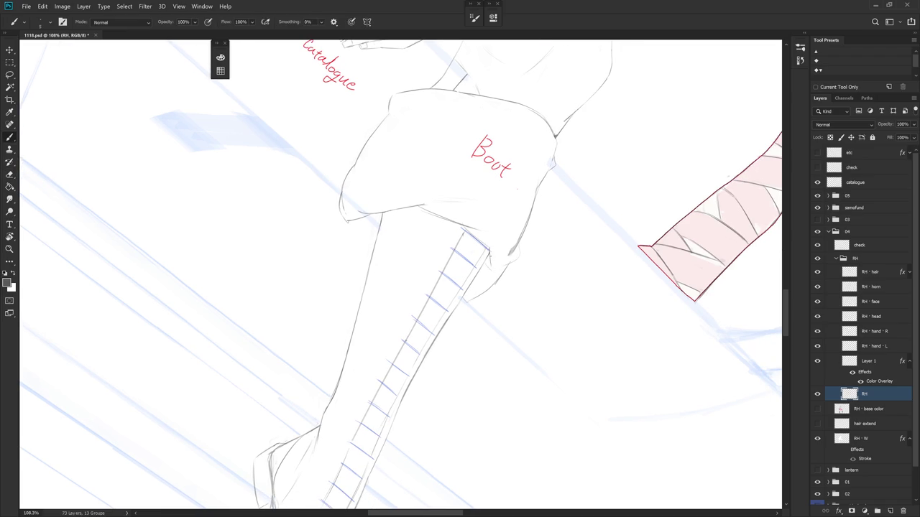
key("e")
left_click_drag(496, 255, 480, 282)
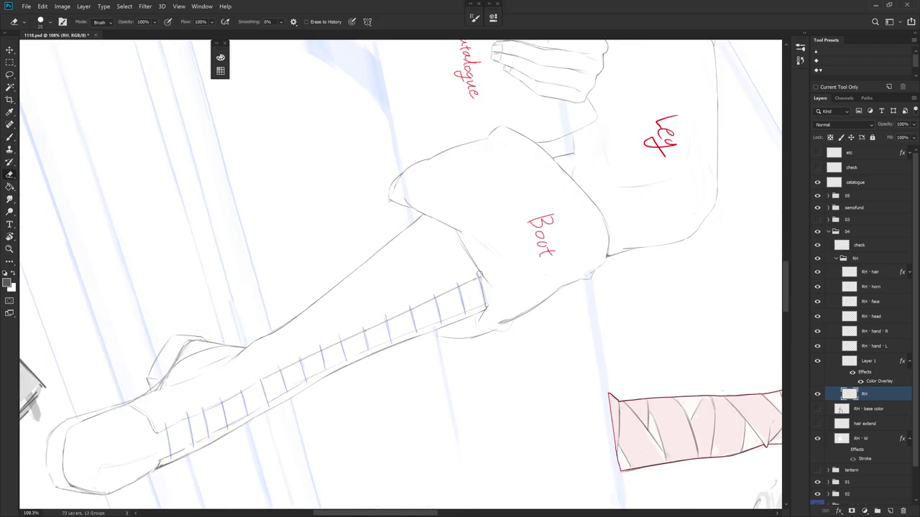
key("b")
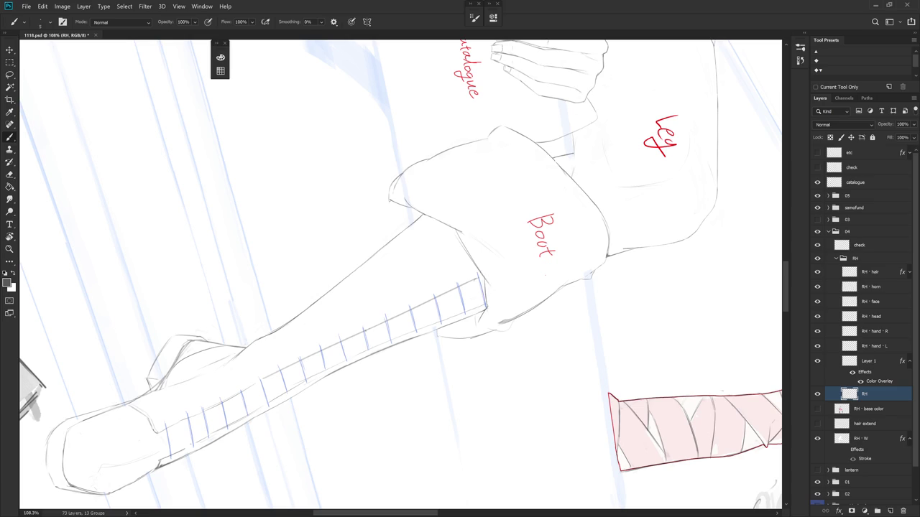
key("e")
left_click_drag(496, 348, 421, 208)
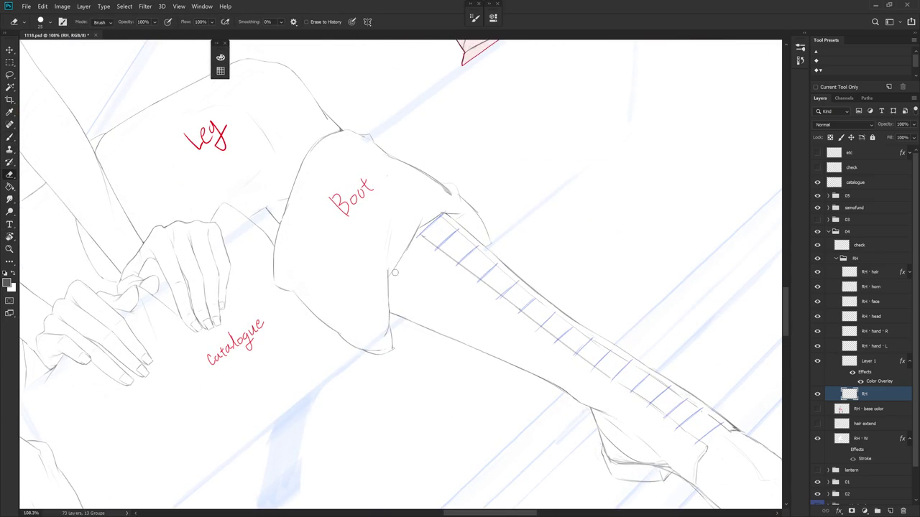
left_click_drag(436, 216, 445, 261)
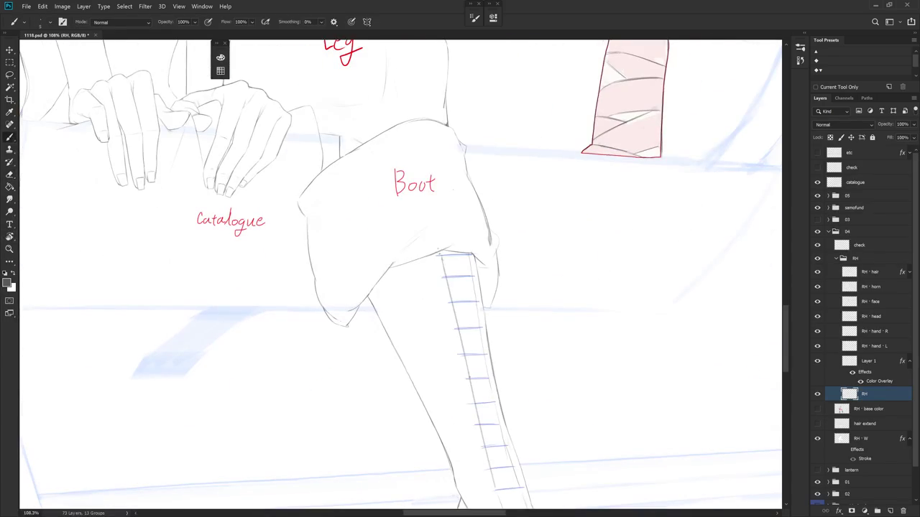
key("b")
Redraw the trouser cuff's corner where it meets the boot's lacing, erasing stray strokes.
key("e")
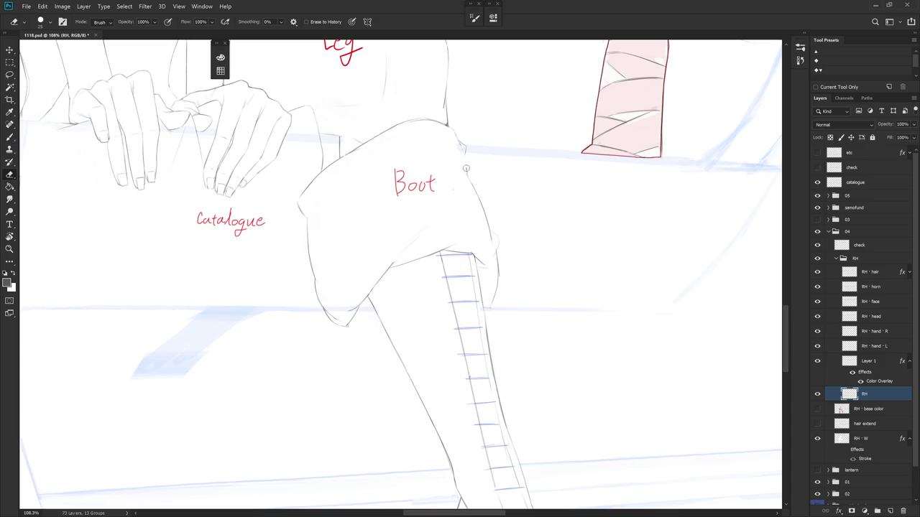
key("b")
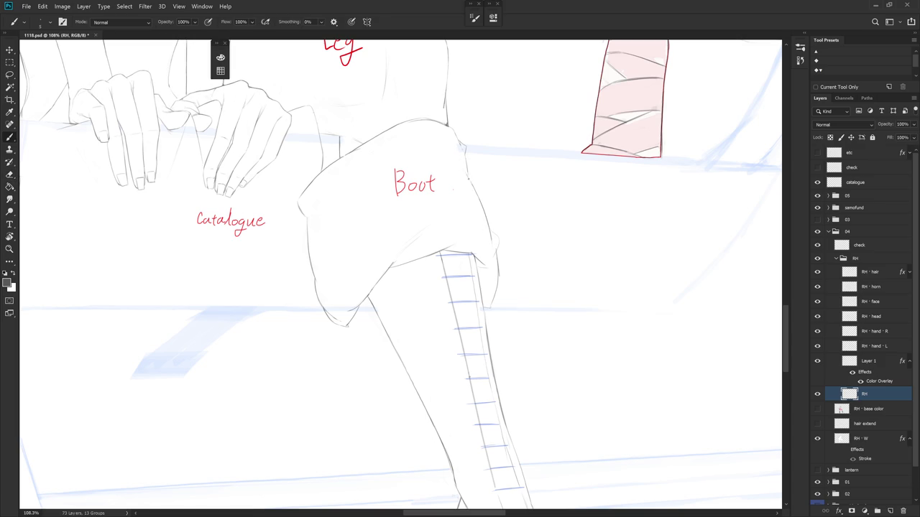
key("e")
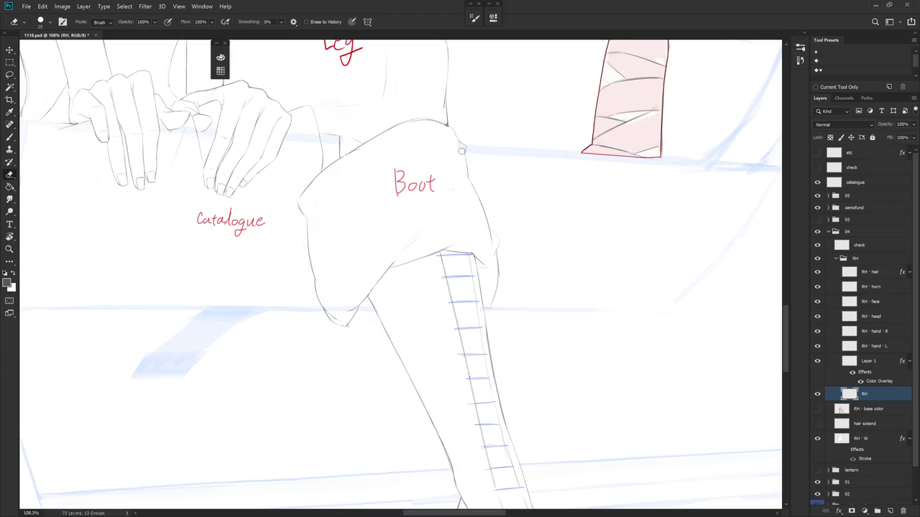
scroll(464, 151, "up", 2)
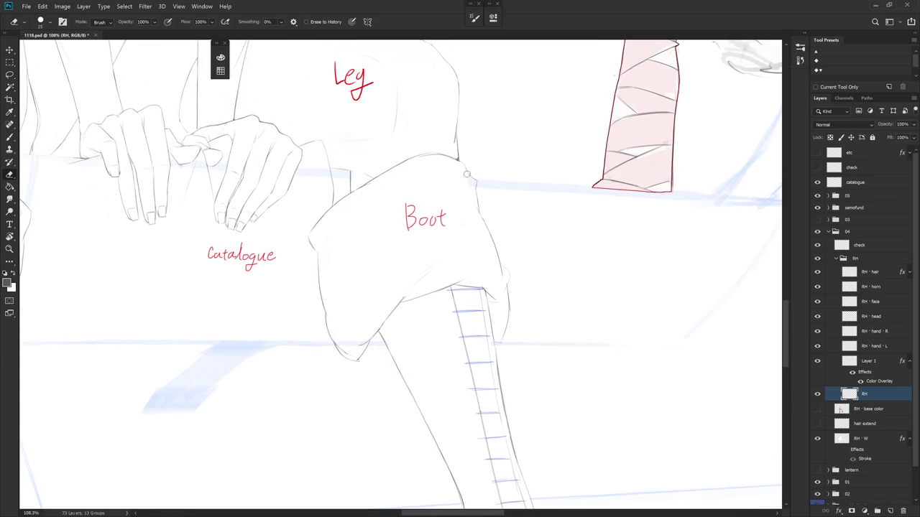
key("b")
scroll(478, 226, "down", 4)
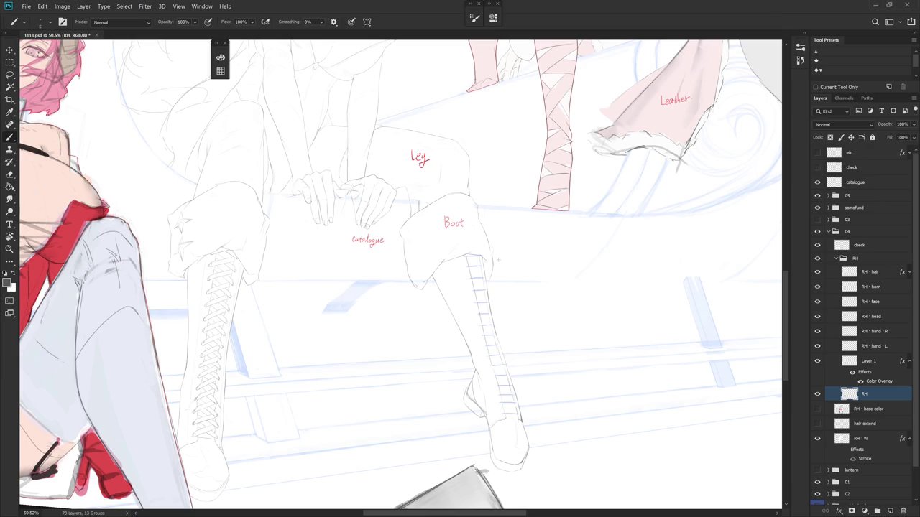
scroll(508, 258, "up", 4)
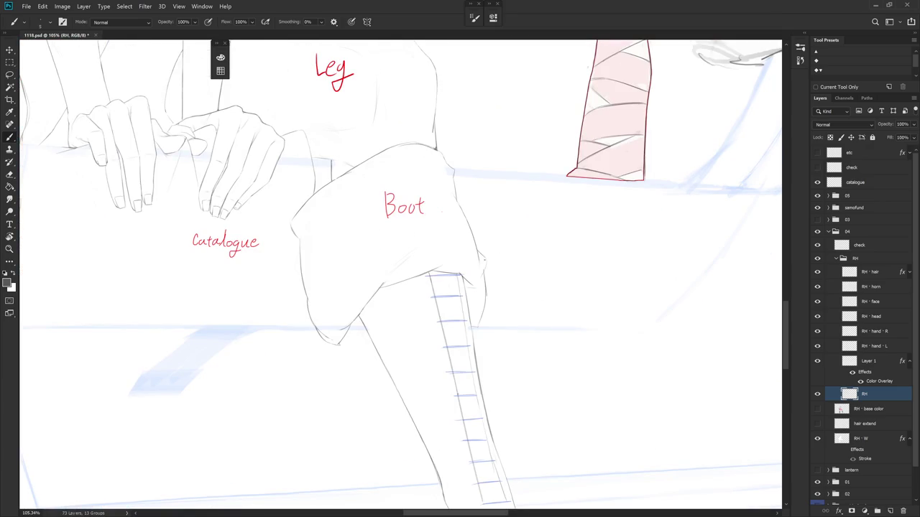
key("e")
key("b")
key("e")
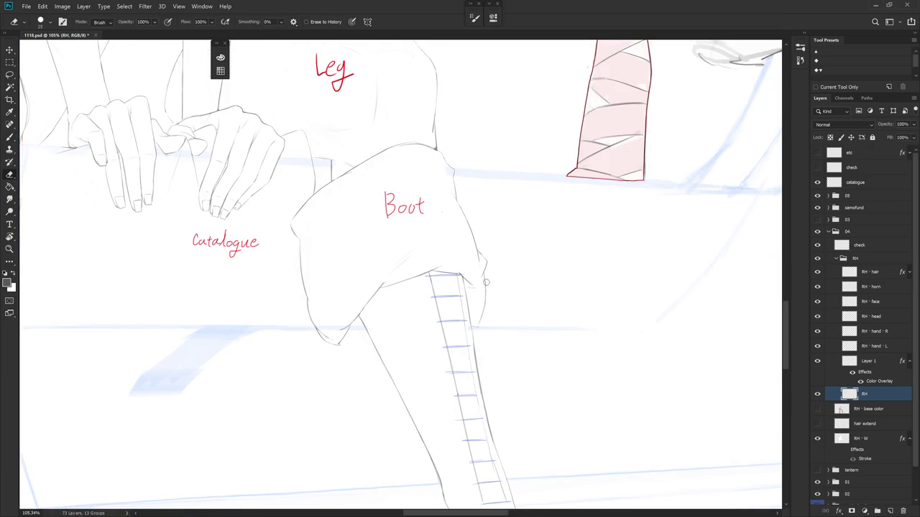
key("b")
left_click_drag(462, 208, 480, 226)
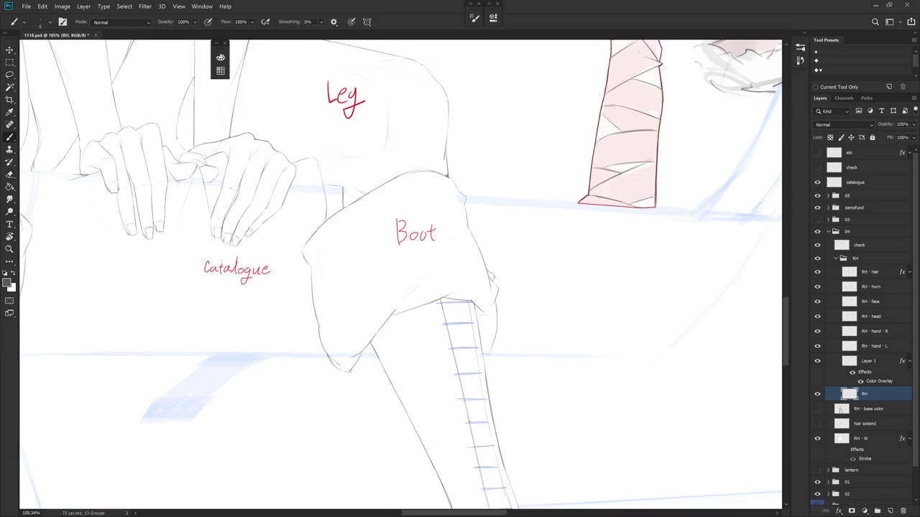
key("e")
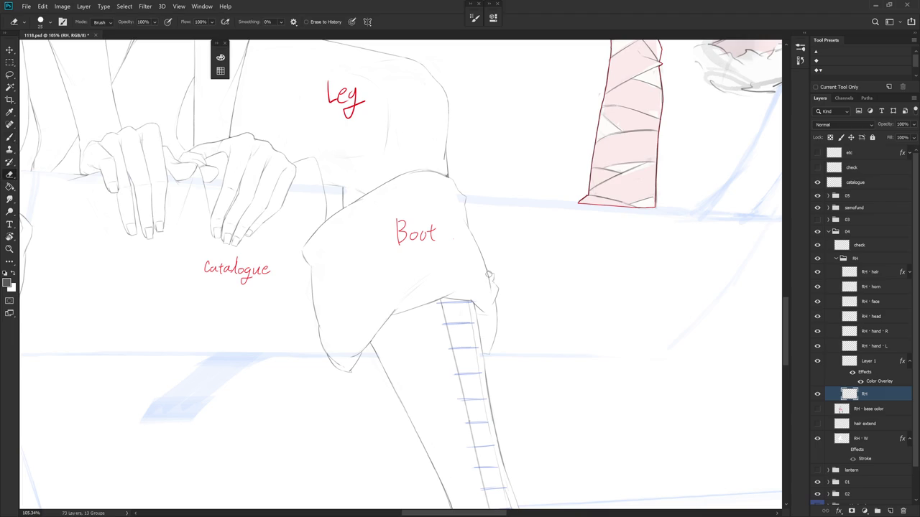
key("b")
scroll(503, 321, "down", 1)
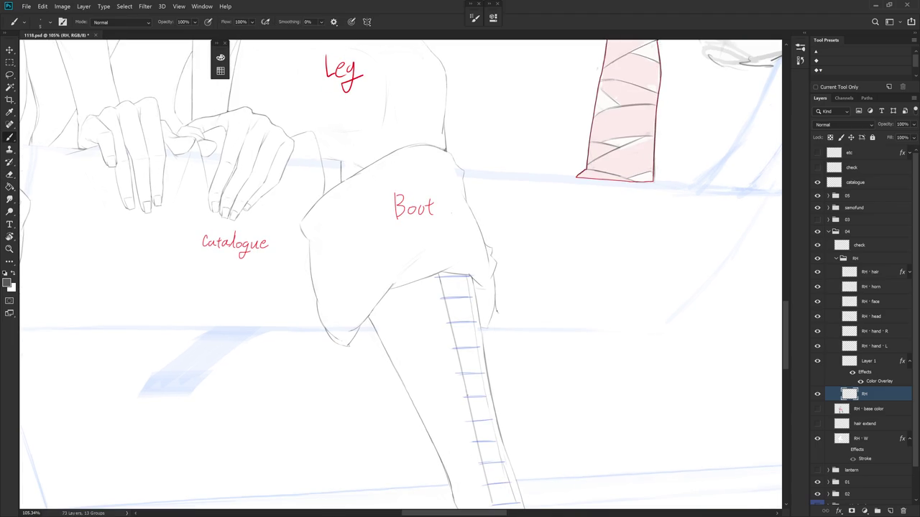
key("e")
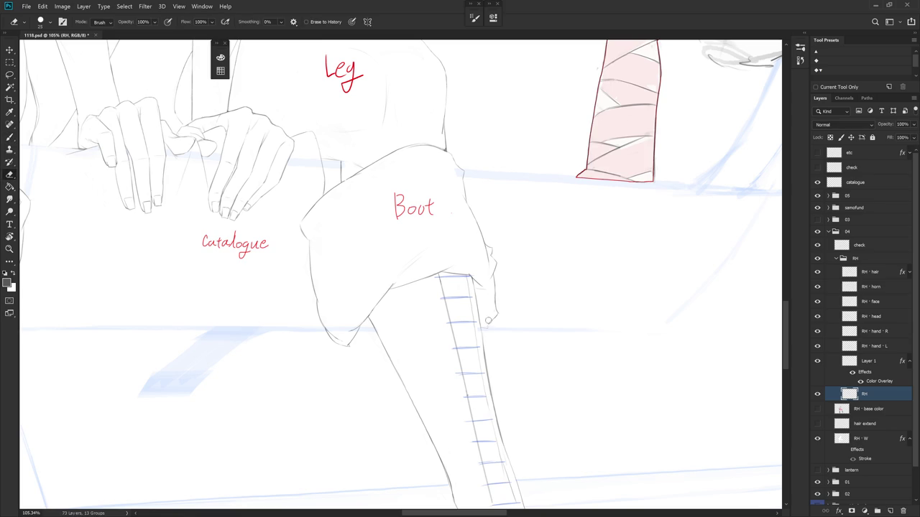
scroll(544, 240, "down", 3)
key("b")
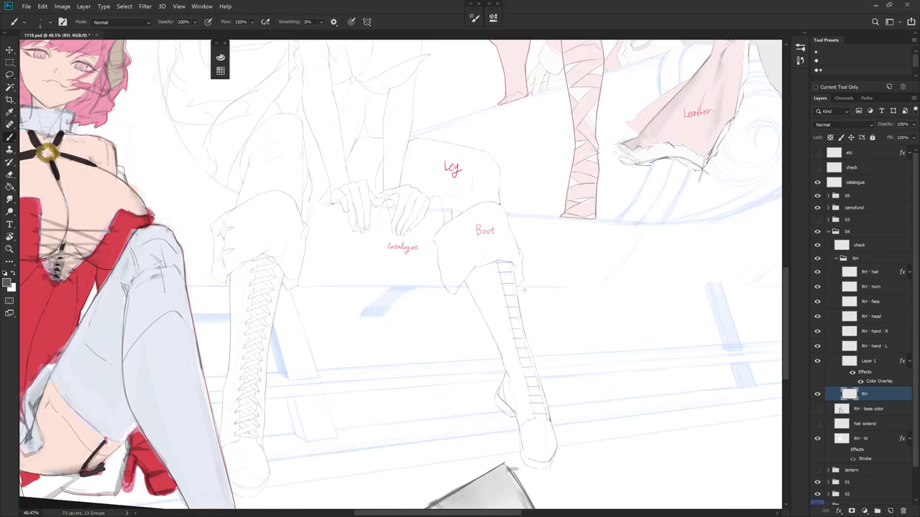
Zoom in and touch up the line art around the boot.
scroll(524, 290, "up", 2)
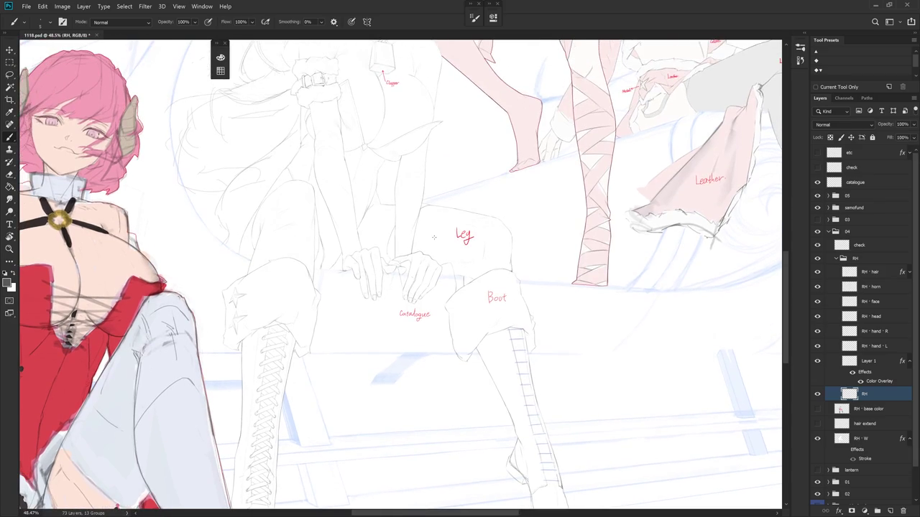
scroll(466, 292, "up", 1)
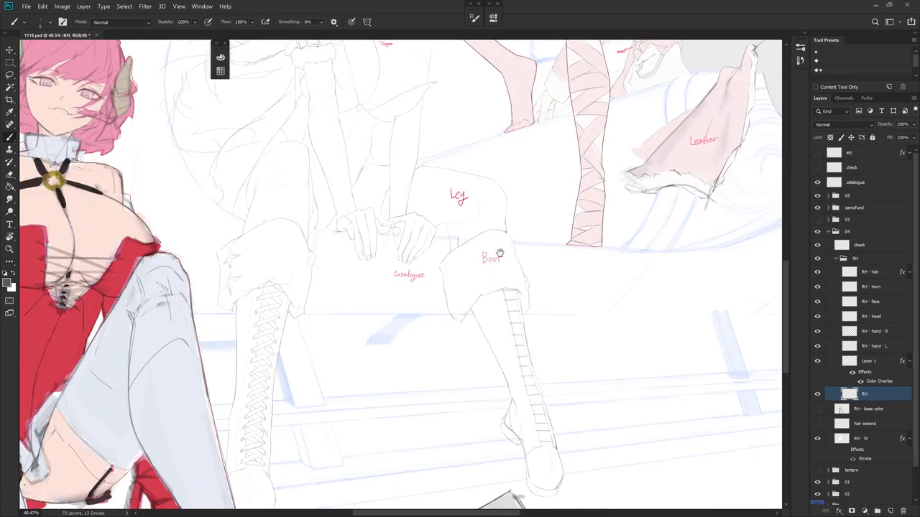
scroll(460, 273, "up", 1)
key("e")
key("b")
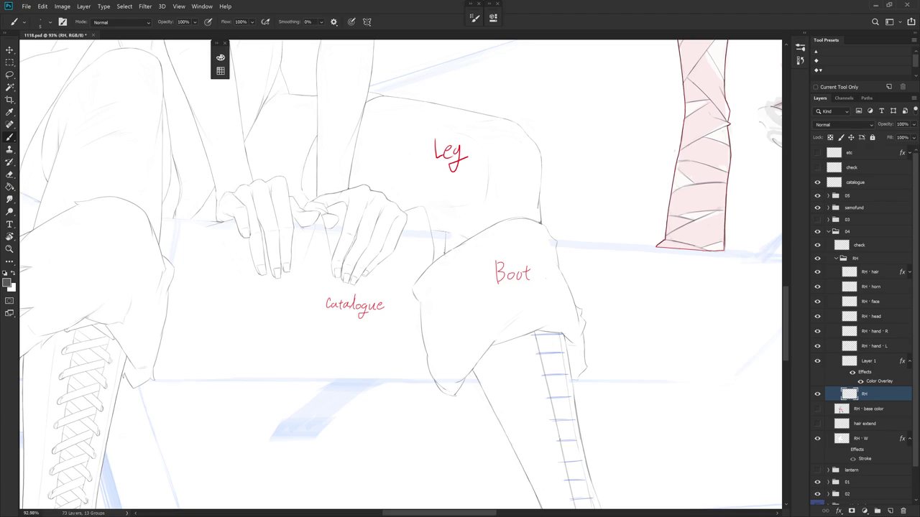
scroll(515, 294, "down", 5)
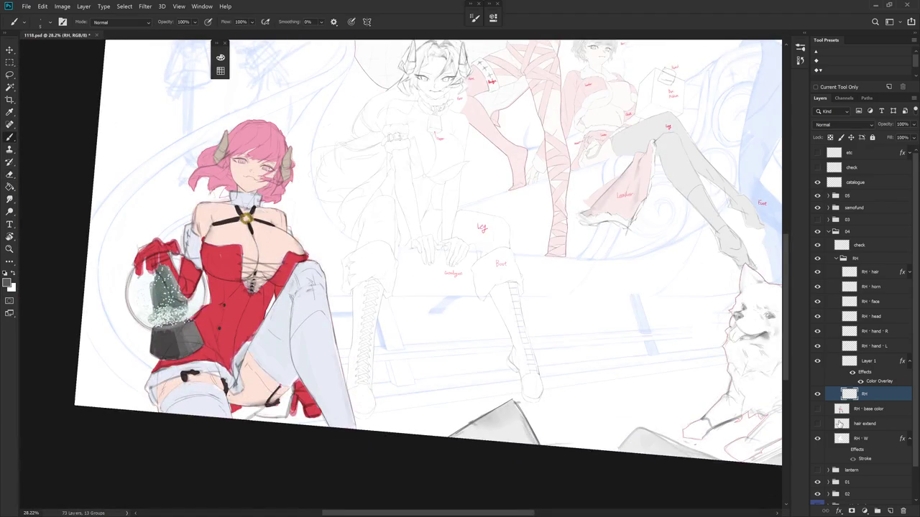
Make RH - W the active line layer after trying RH - base color.
left_click(817, 409)
left_click(868, 409)
left_click(817, 409)
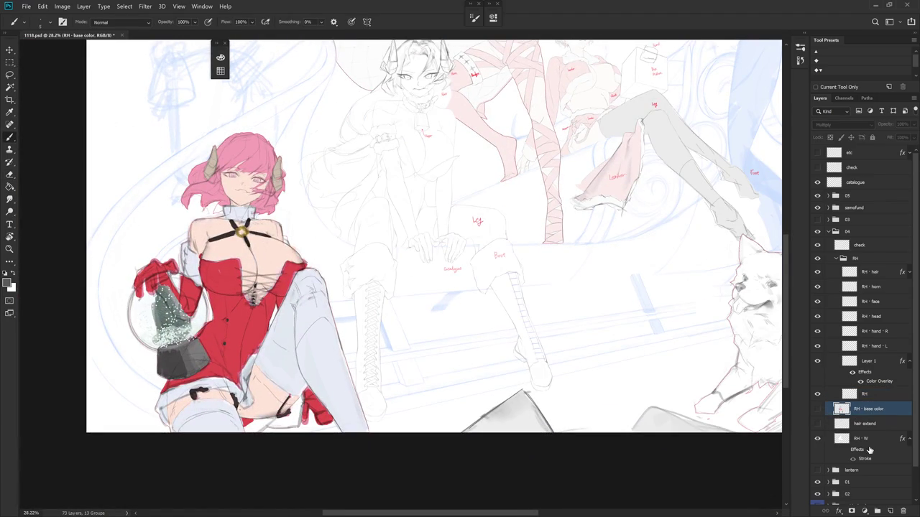
left_click(862, 438)
scroll(489, 237, "up", 5)
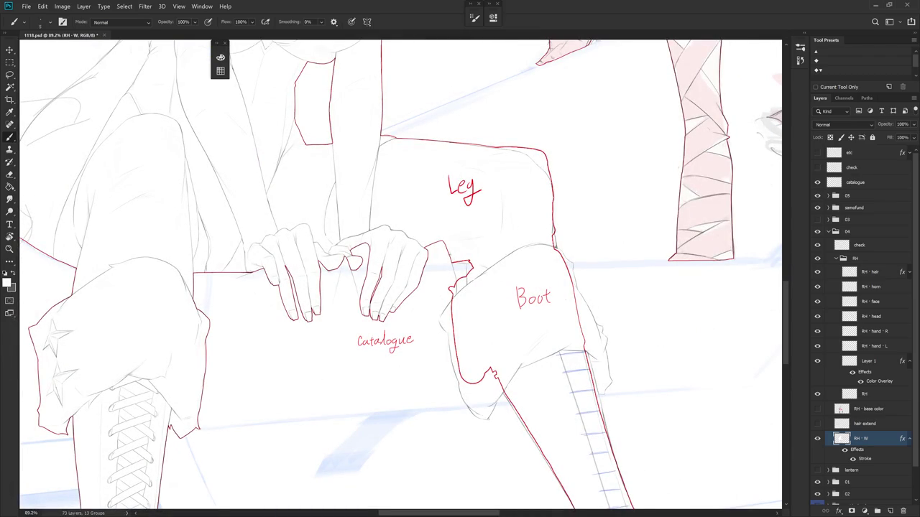
Lasso and delete the stray red line bits between the hand and the boot top.
key("r")
left_click_drag(449, 249, 450, 350)
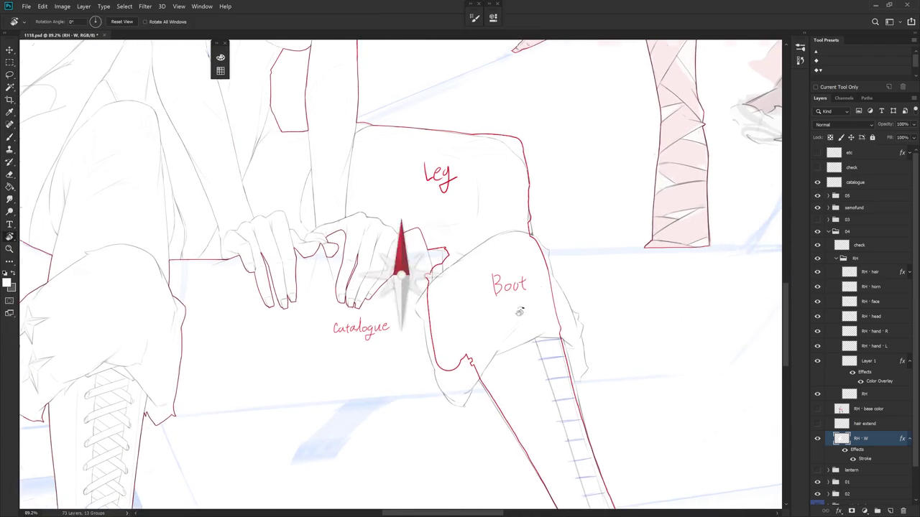
key("l")
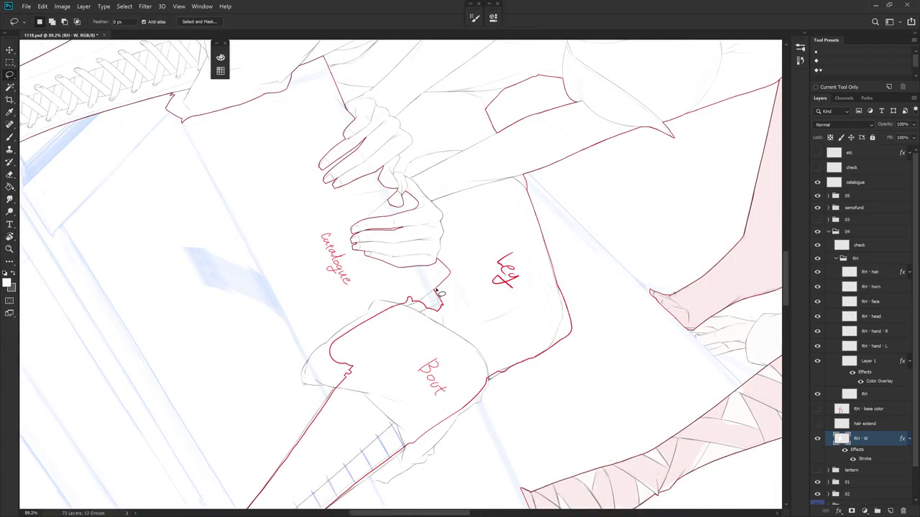
key("r")
key("Escape")
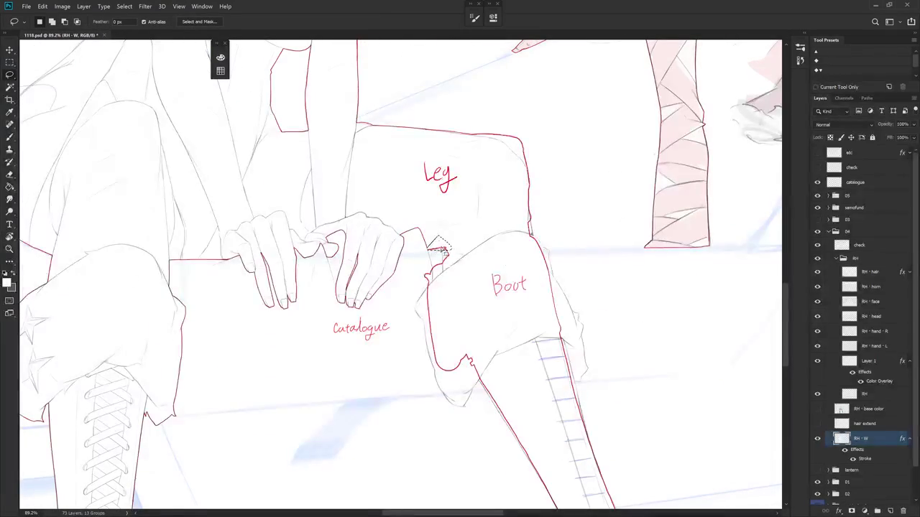
left_click_drag(446, 250, 463, 229)
key("Delete")
key("ctrl+d")
Touch up the leg corner with the Eraser while tilting the view.
key("e")
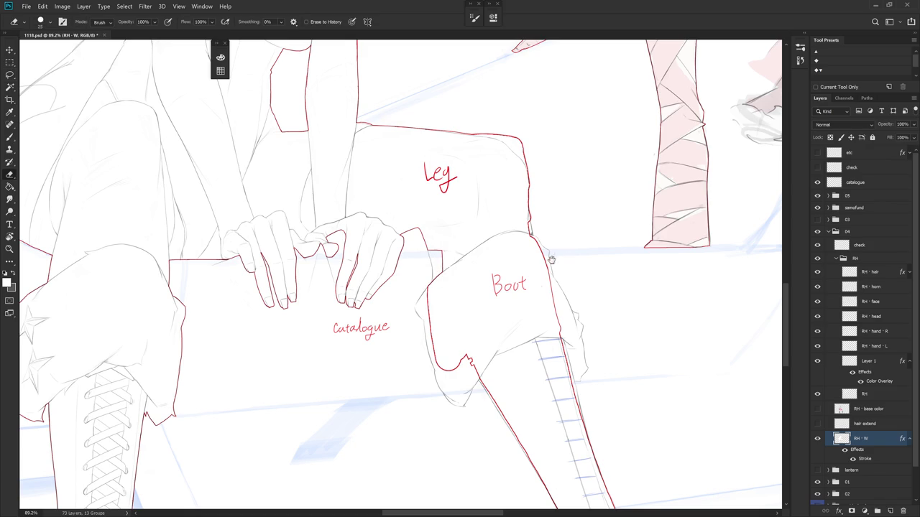
key("r")
left_click_drag(530, 281, 442, 309)
scroll(460, 139, "up", 3)
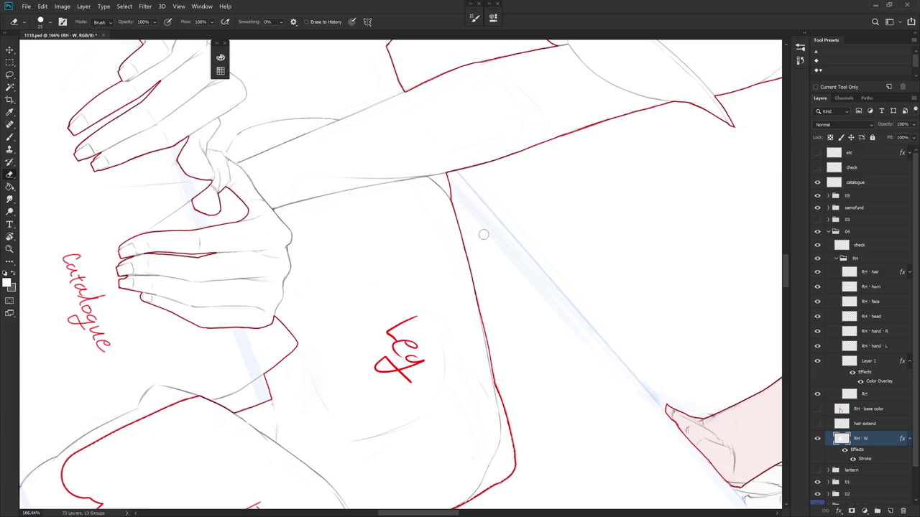
key("r")
mouse_move(552, 254)
left_mouse_down()
mouse_move(487, 369)
mouse_move(509, 134)
mouse_move(378, 112)
left_mouse_up()
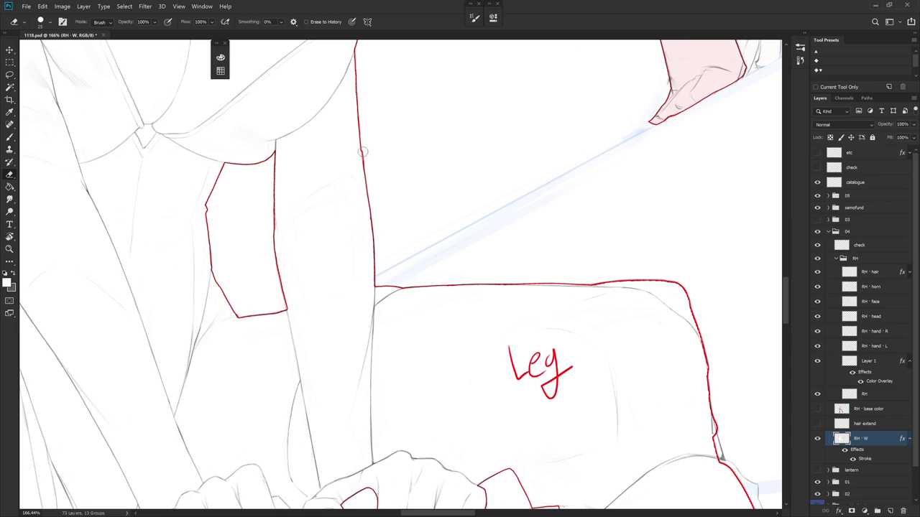
scroll(452, 206, "down", 2)
scroll(472, 266, "down", 2)
scroll(520, 232, "down", 2)
scroll(546, 259, "down", 3)
key("b")
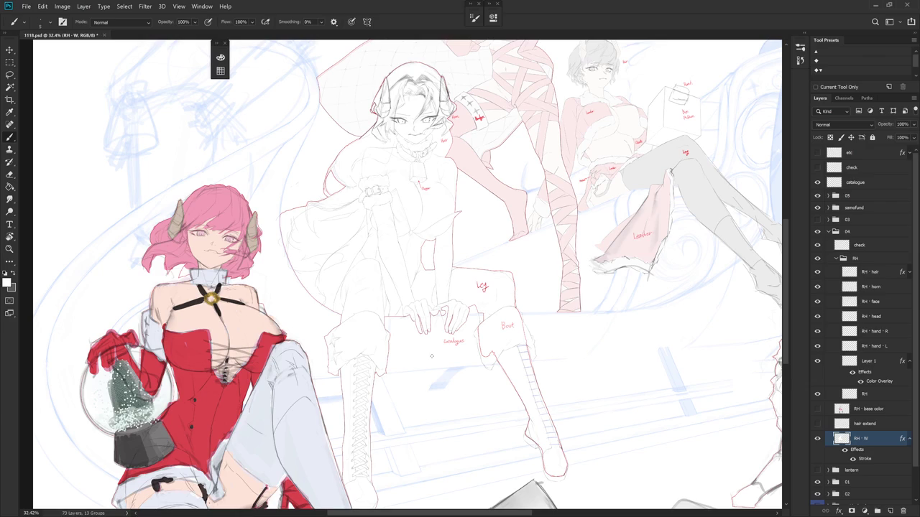
Redraw the boot's left edge in red and delete the old boot corner lines.
scroll(575, 406, "down", 3)
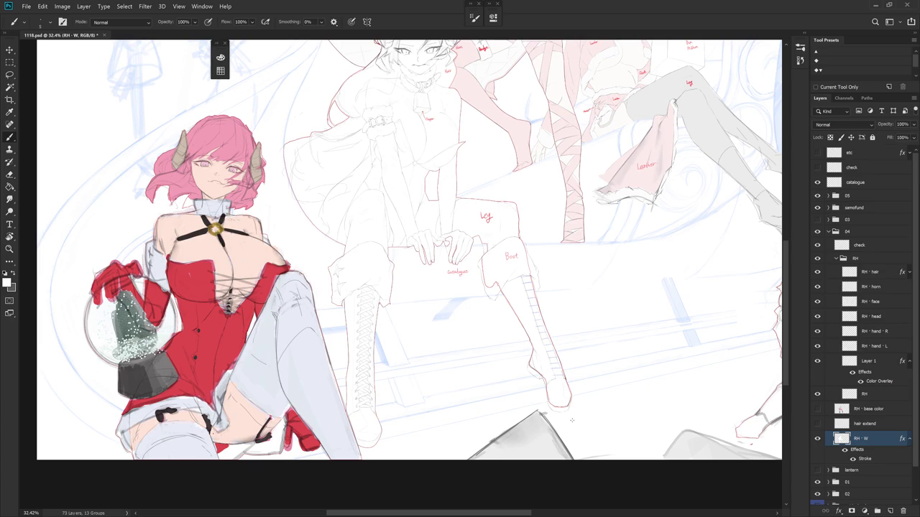
scroll(538, 298, "up", 3)
scroll(427, 220, "up", 2)
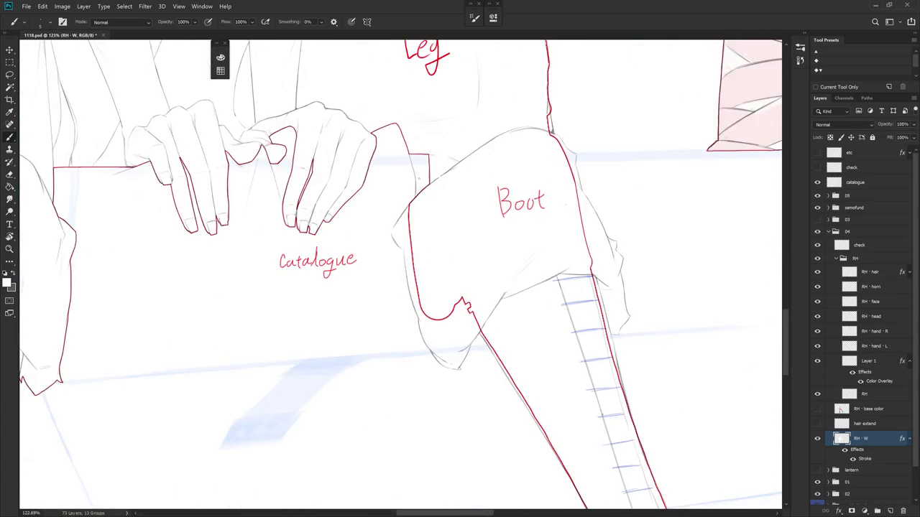
left_click_drag(391, 233, 409, 208)
key("r")
mouse_move(403, 228)
left_mouse_down()
mouse_move(424, 238)
mouse_move(432, 215)
left_mouse_up()
key("l")
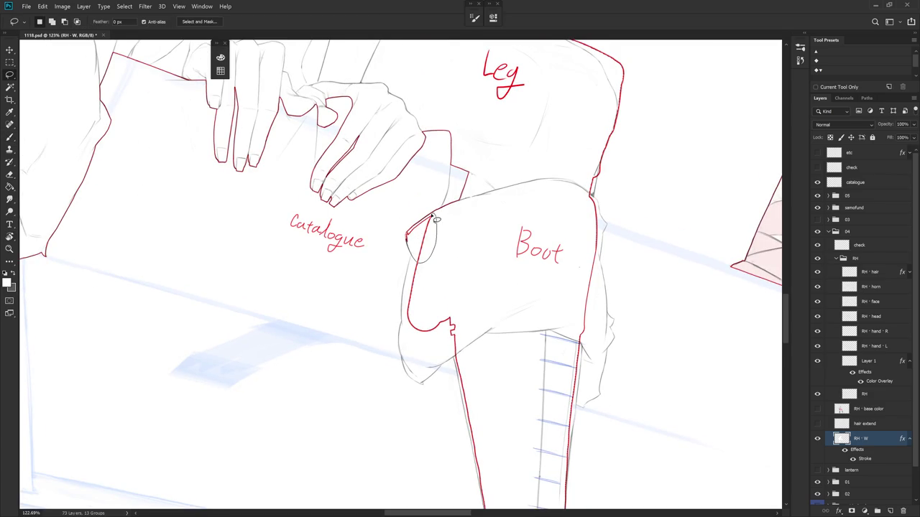
key("Delete")
key("ctrl+d")
Level the view and draw short red outline strokes at the cuff corner.
key("r")
left_click_drag(436, 213, 476, 285)
key("b")
key("l")
mouse_move(407, 248)
left_mouse_down()
mouse_move(416, 343)
mouse_move(440, 327)
left_mouse_up()
key("e")
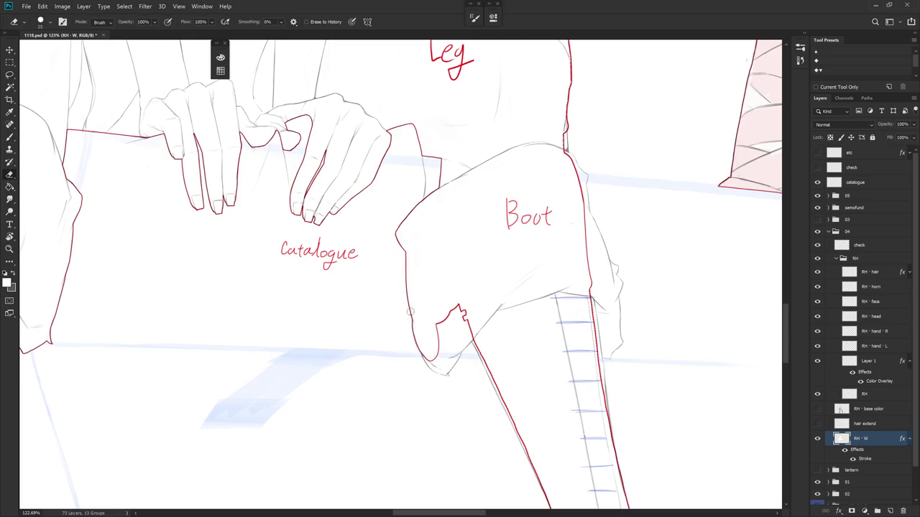
key("b")
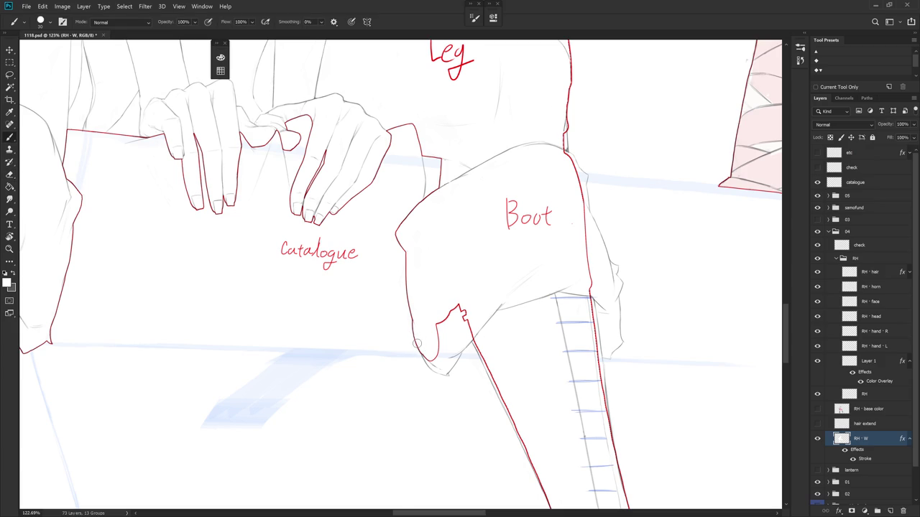
left_click_drag(424, 358, 447, 373)
left_click_drag(436, 322, 437, 329)
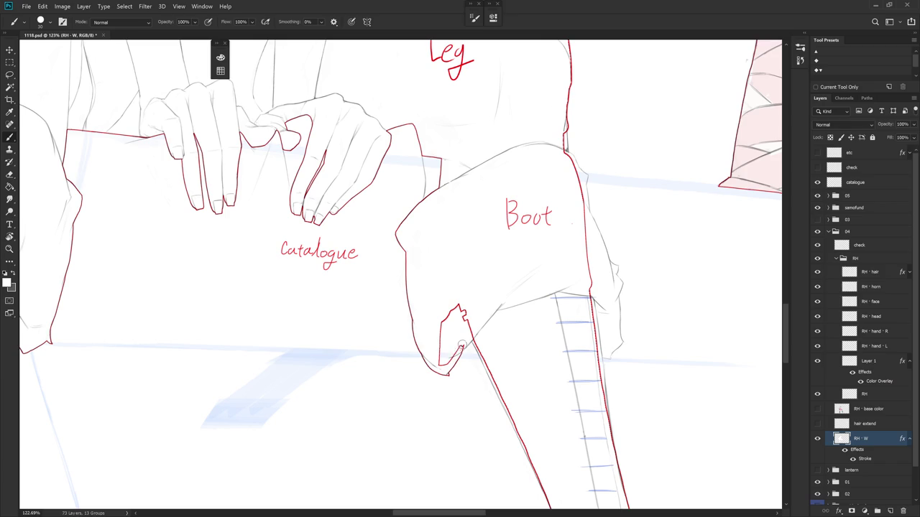
left_click_drag(473, 334, 462, 347)
Lasso and delete the jagged red patch at the cuff corner.
key("l")
left_click_drag(477, 335, 437, 367)
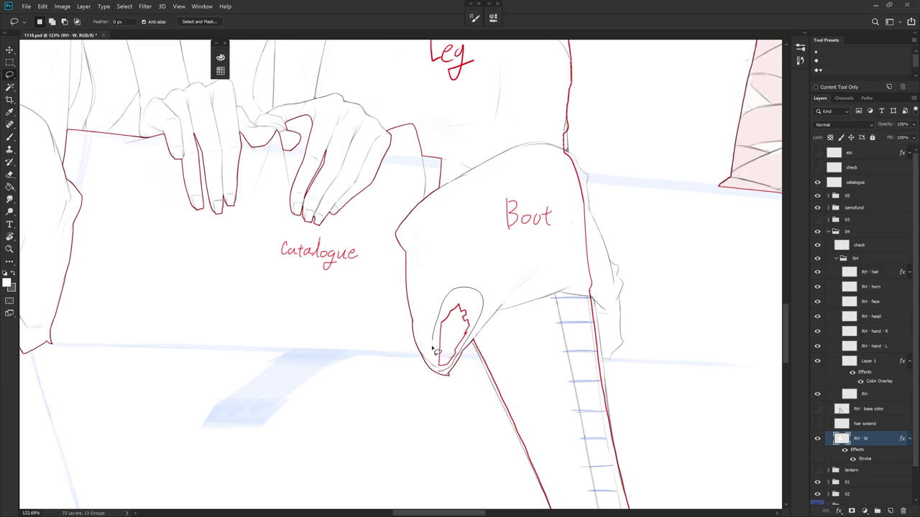
key("Delete")
key("ctrl+d")
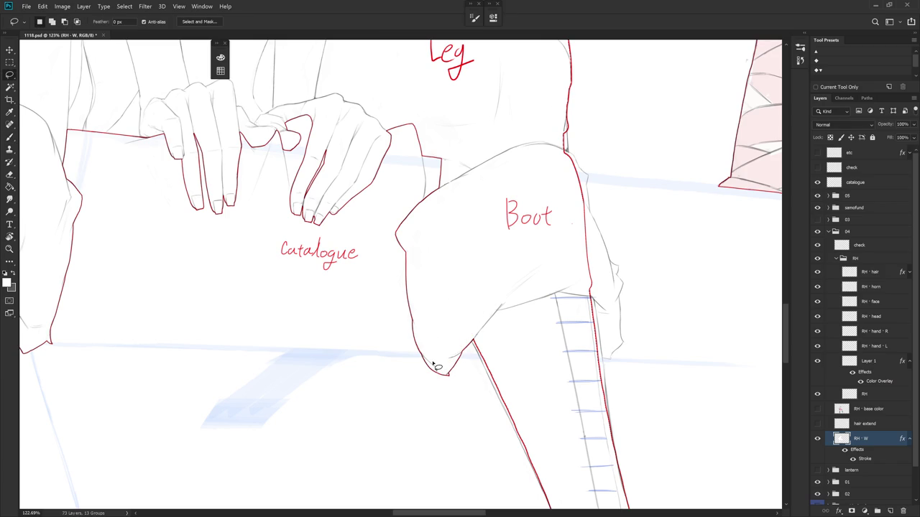
mouse_move(513, 374)
left_mouse_down()
mouse_move(460, 178)
mouse_move(430, 200)
mouse_move(464, 368)
mouse_move(467, 115)
left_mouse_up()
Delete the grey sketch lines along the boot's left edge and touch up with brush and eraser.
key("Delete")
key("ctrl+d")
left_click_drag(460, 59, 456, 286)
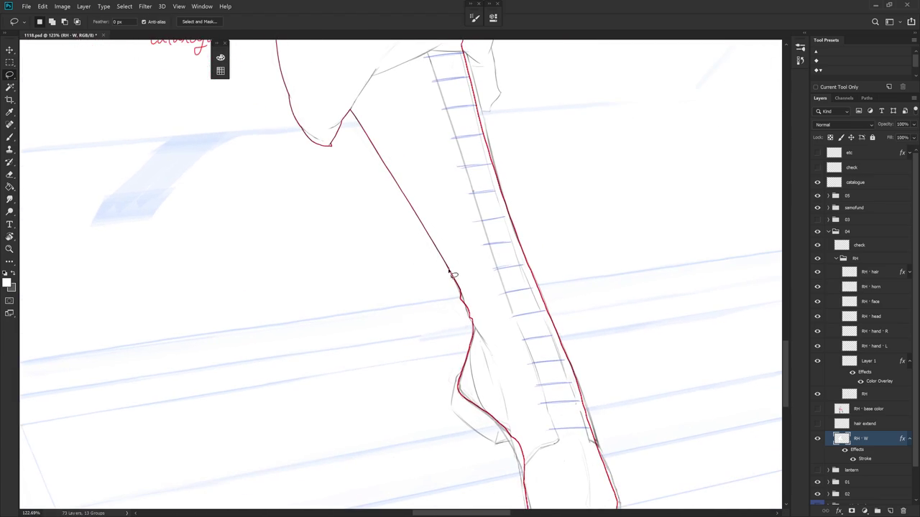
key("b")
key("e")
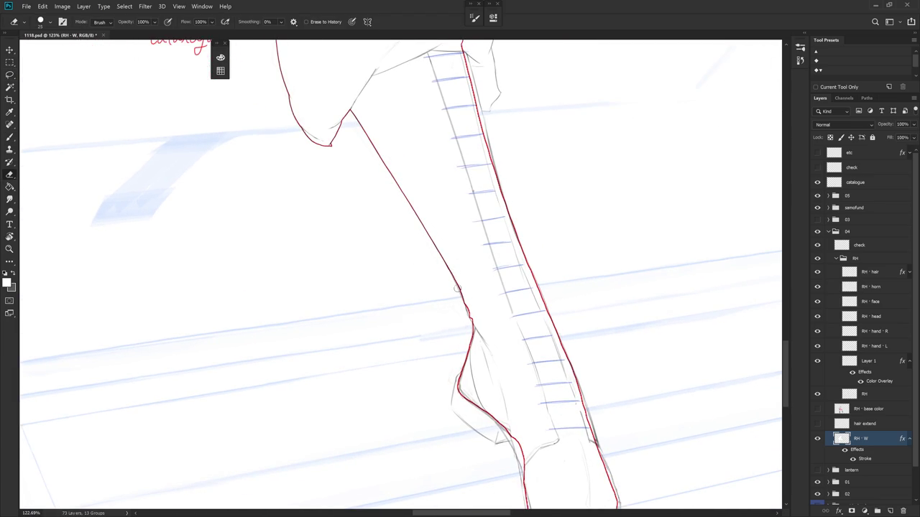
key("b")
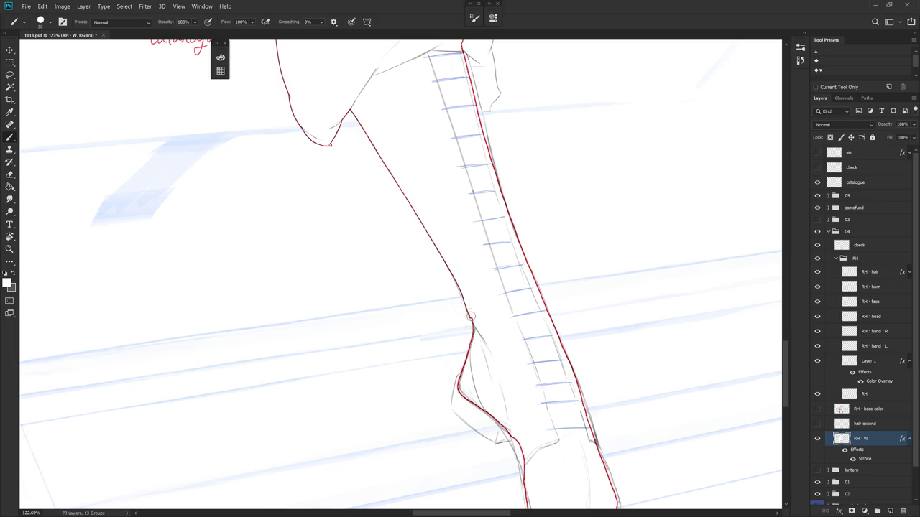
key("e")
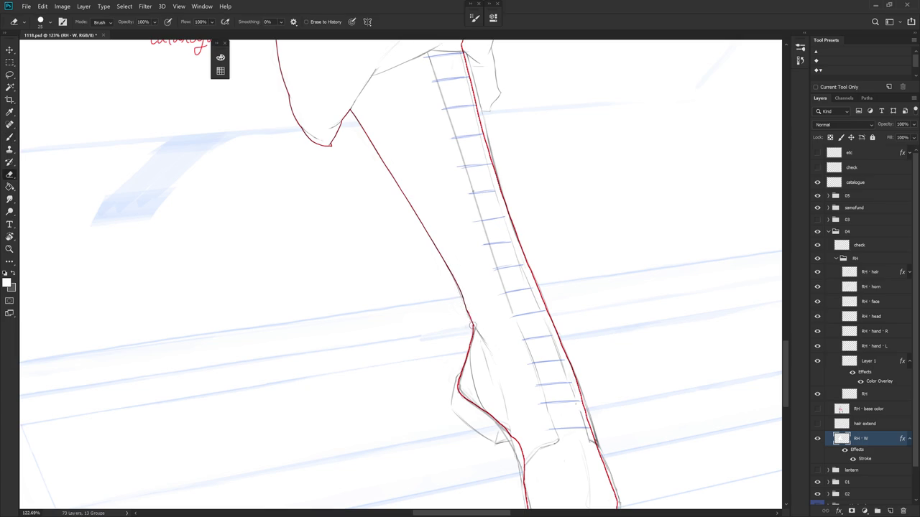
key("b")
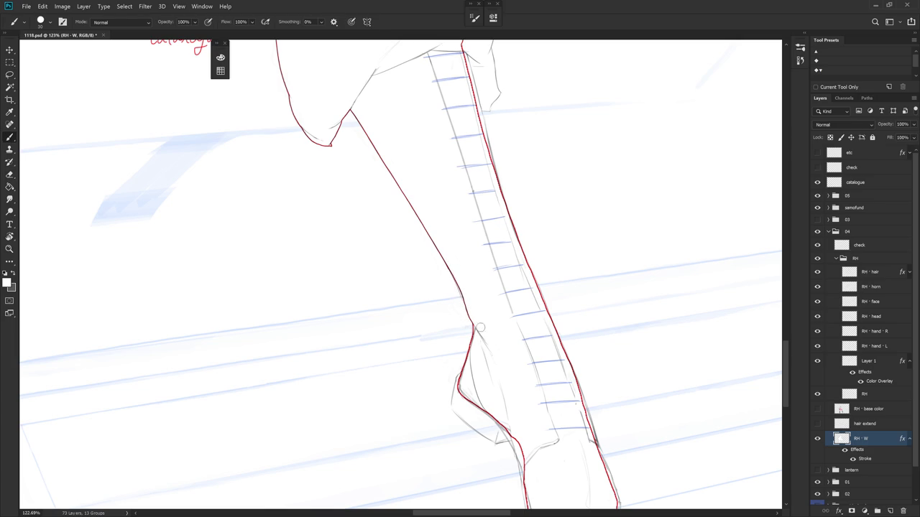
scroll(480, 323, "down", 2)
key("e")
key("l")
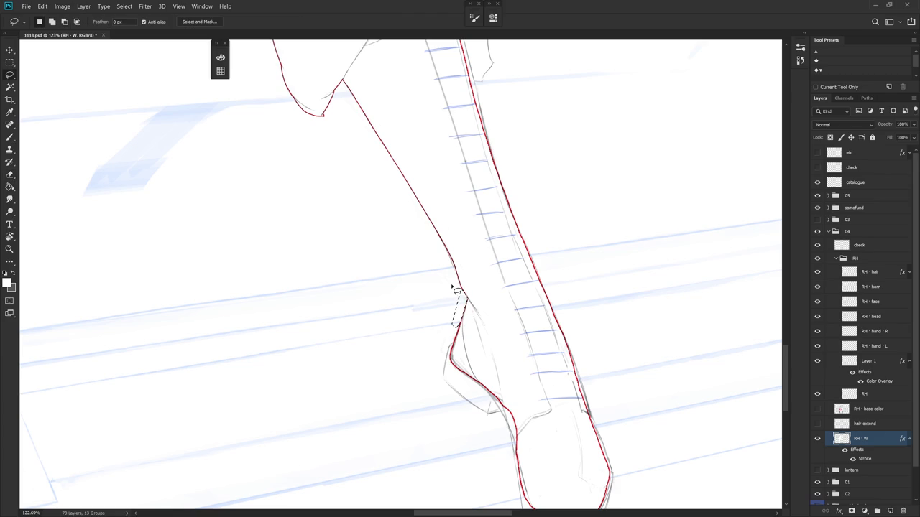
Draw the red heel contour and select along the heel outline.
left_click_drag(468, 298, 482, 283)
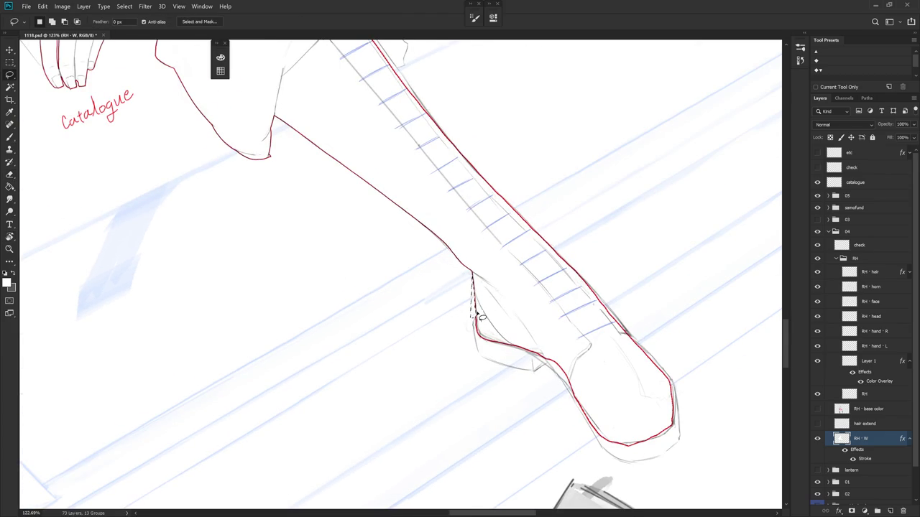
key("b")
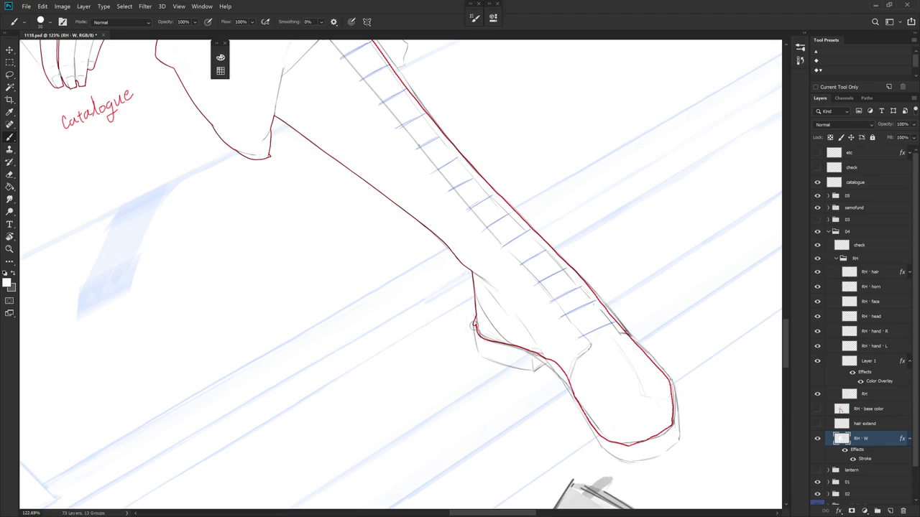
left_click_drag(473, 326, 480, 352)
mouse_move(503, 343)
left_mouse_down()
mouse_move(518, 287)
mouse_move(499, 421)
mouse_move(499, 333)
left_mouse_up()
key("l")
mouse_move(426, 267)
left_mouse_down()
mouse_move(457, 329)
mouse_move(478, 325)
mouse_move(474, 238)
mouse_move(484, 278)
left_mouse_up()
key("r")
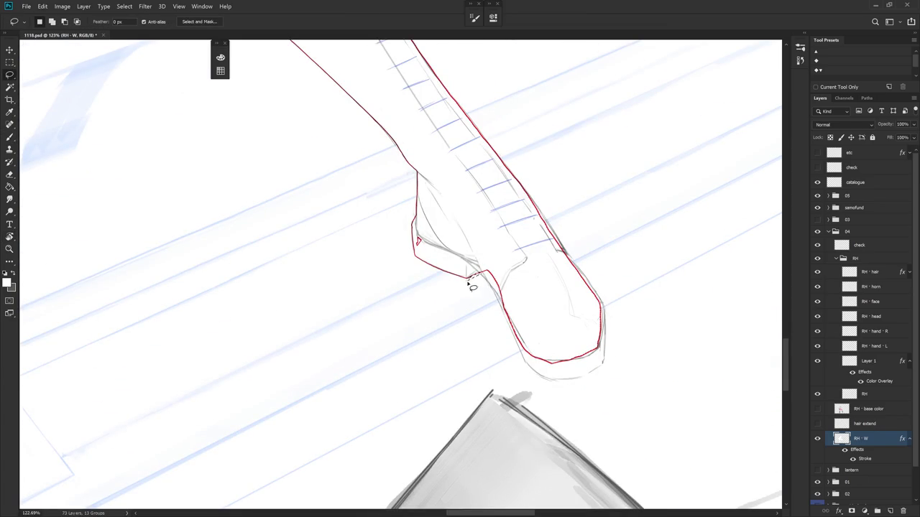
key("b")
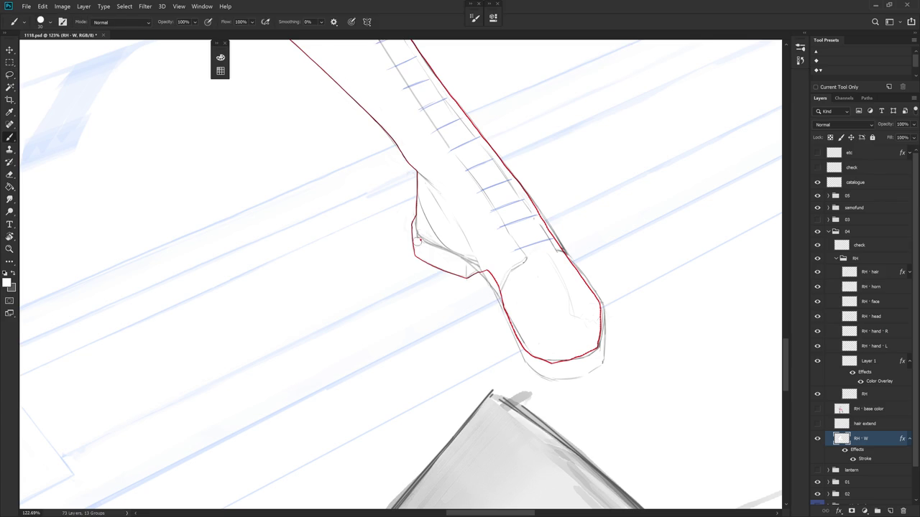
key("r")
mouse_move(423, 239)
left_mouse_down()
mouse_move(454, 257)
mouse_move(468, 300)
left_mouse_up()
Undo the heel stroke and redraw the red line down the heel edge, checking against group 03.
key("ctrl+z")
key("r")
left_click_drag(461, 276, 396, 287)
left_click_drag(464, 281, 490, 373)
left_click(818, 221)
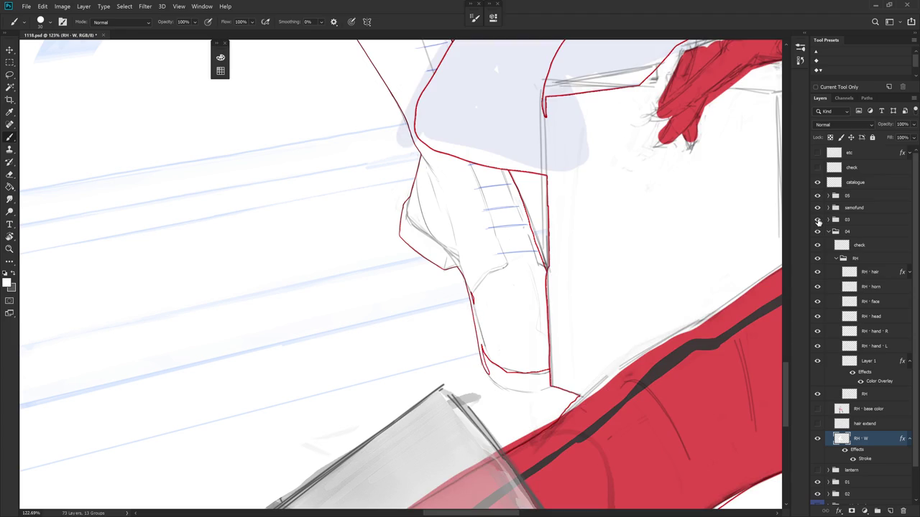
left_click(818, 221)
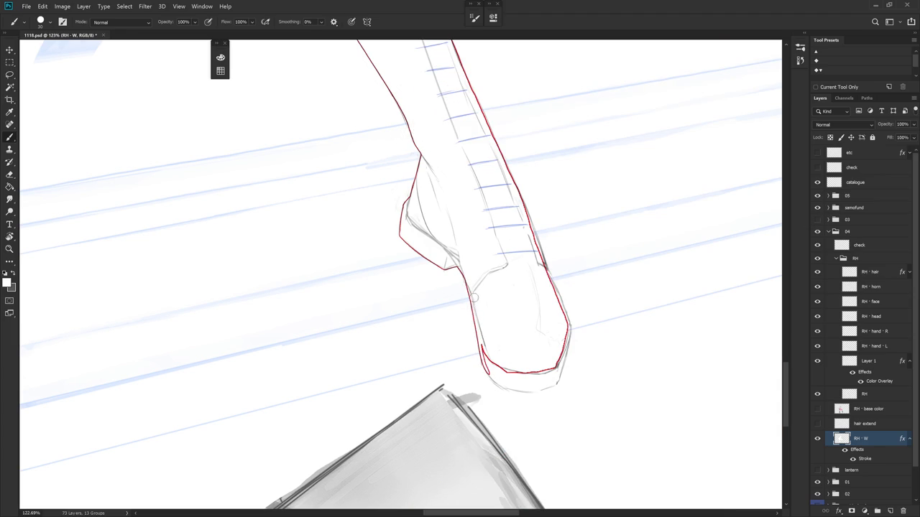
scroll(542, 273, "down", 5)
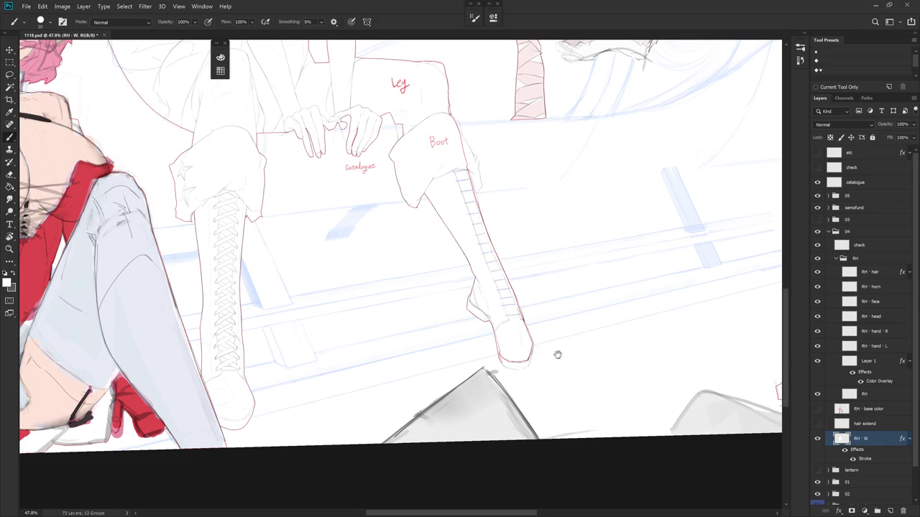
Lasso and delete outline strokes around the thigh, comparing with the 03 group.
scroll(557, 353, "up", 2)
scroll(482, 192, "up", 3)
left_click_drag(518, 286, 501, 320)
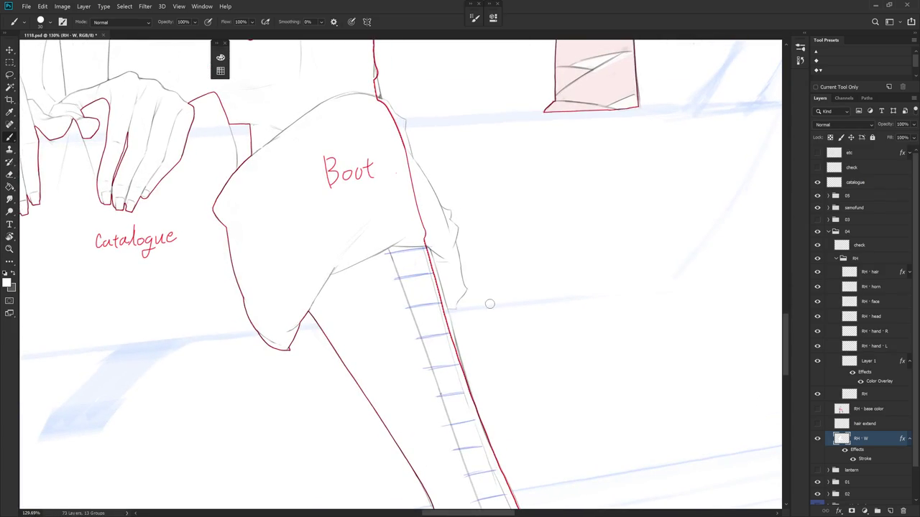
key("l")
left_click(817, 220)
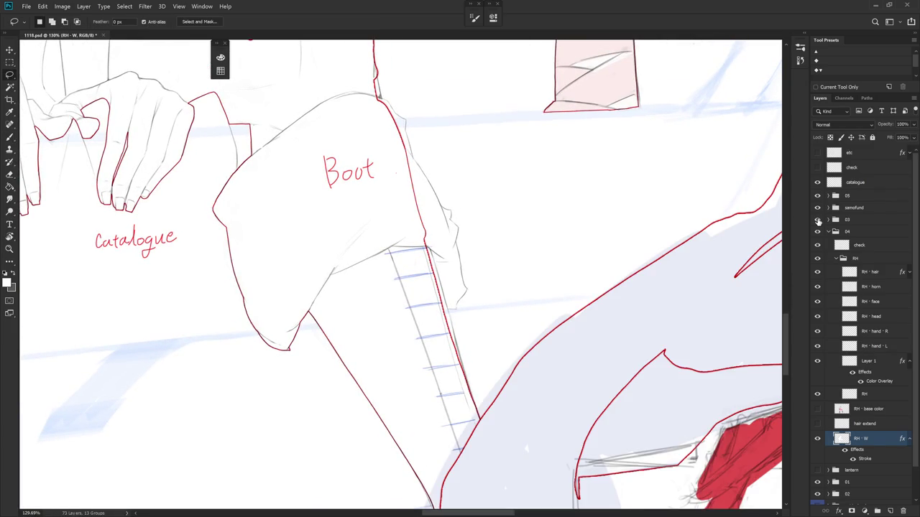
left_click(817, 221)
mouse_move(544, 324)
left_mouse_down()
mouse_move(470, 185)
mouse_move(499, 189)
mouse_move(437, 188)
mouse_move(431, 232)
mouse_move(420, 154)
left_mouse_up()
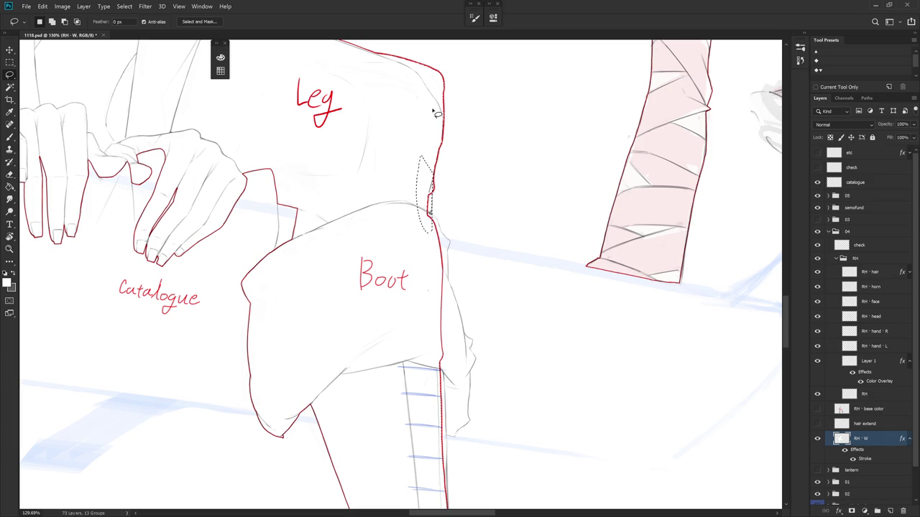
key("Delete")
key("ctrl+d")
Thin the thigh outline near the knee and delete its top-right corner strokes.
scroll(436, 179, "up", 3)
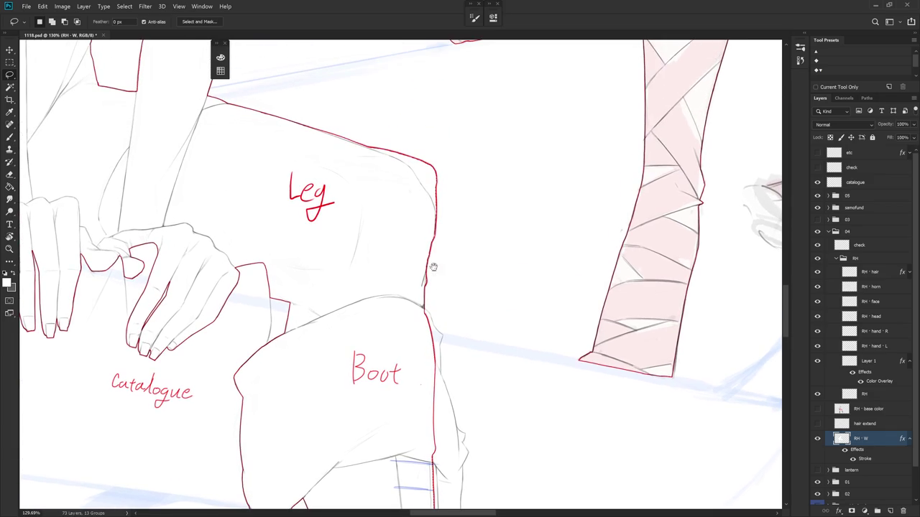
key("e")
left_click_drag(434, 229, 432, 265)
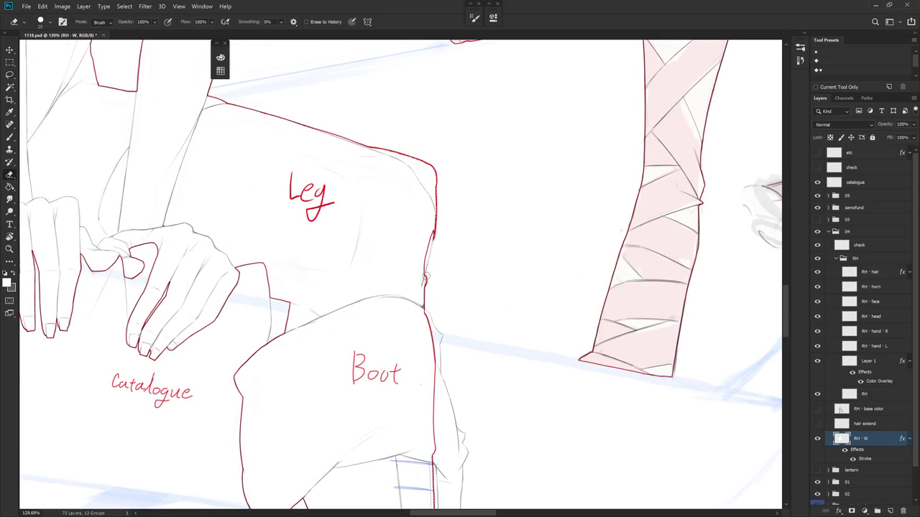
left_click_drag(439, 166, 434, 245)
key("l")
left_click_drag(360, 142, 430, 243)
key("Delete")
key("ctrl+d")
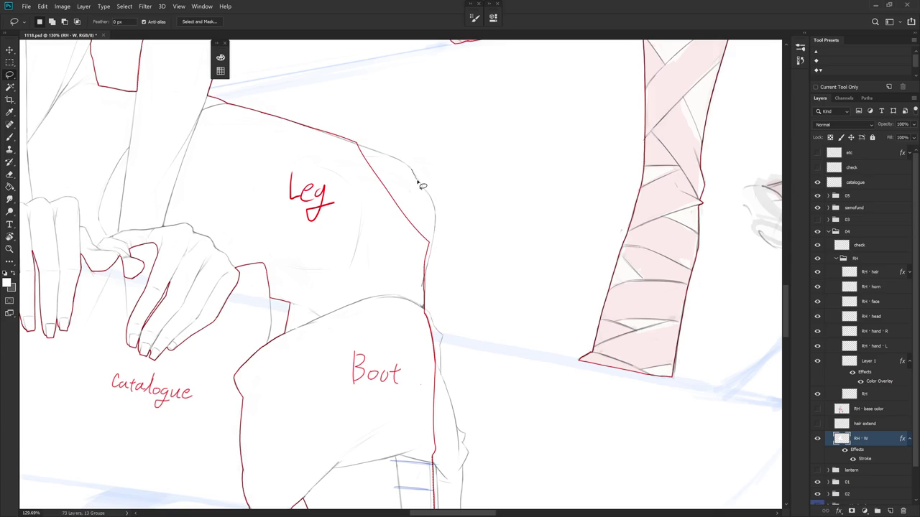
Fill a selection along the thigh edge to extend its red outline.
mouse_move(414, 174)
left_mouse_down()
mouse_move(436, 217)
mouse_move(424, 305)
left_mouse_up()
key("alt+BackSpace")
key("ctrl+d")
left_click_drag(445, 269, 440, 320)
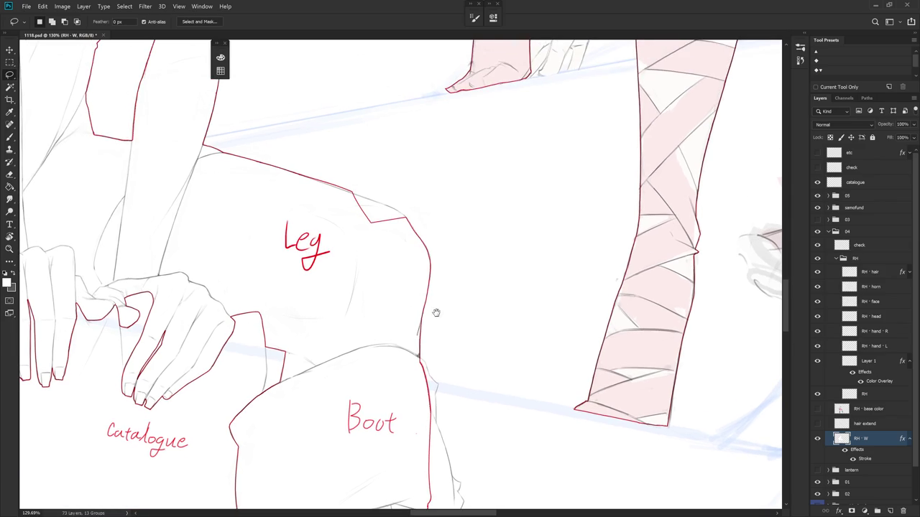
key("b")
mouse_move(416, 355)
left_mouse_down()
mouse_move(356, 340)
mouse_move(497, 263)
left_mouse_up()
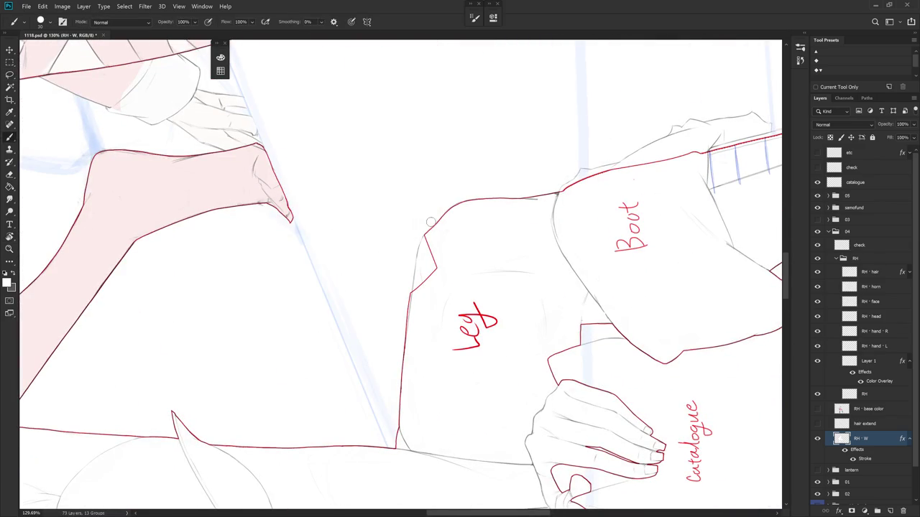
Delete the stray notch at the thigh's corner and reset the view upright.
key("l")
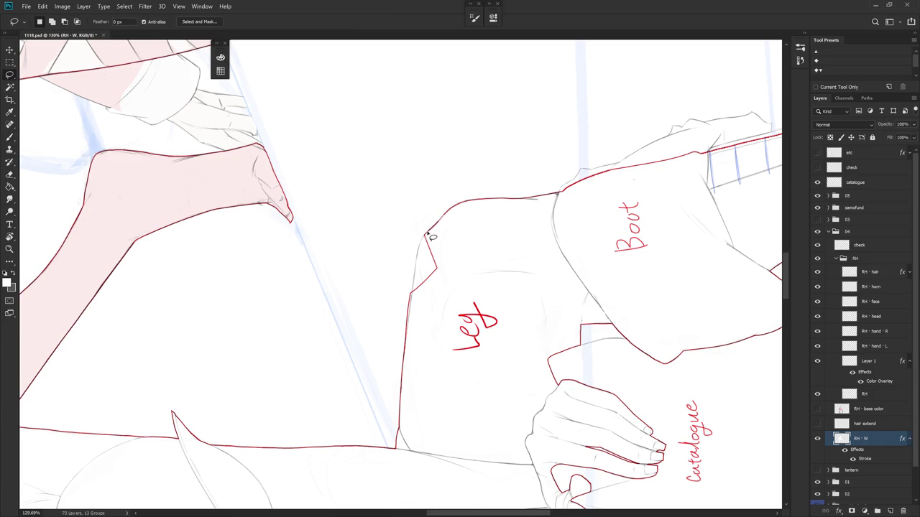
left_click_drag(415, 273, 445, 215)
key("Delete")
key("ctrl+d")
key("e")
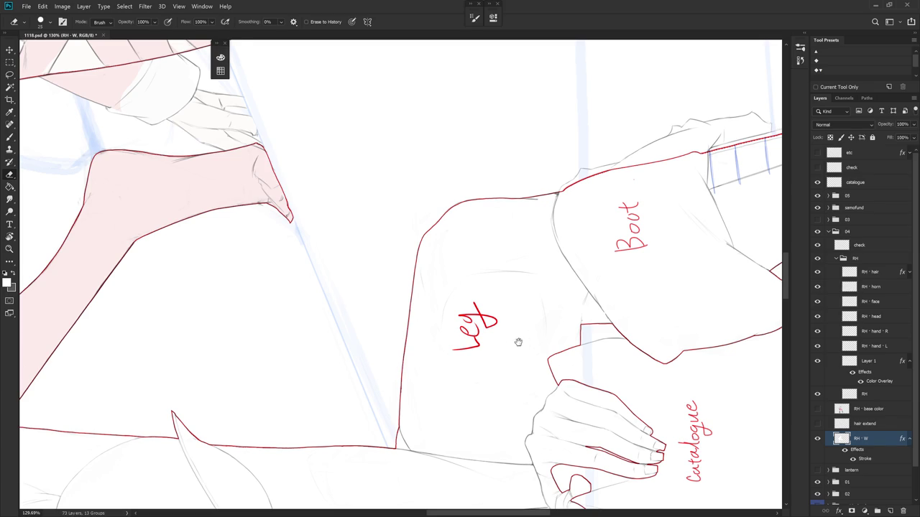
left_click_drag(525, 341, 448, 397)
key("Escape")
scroll(460, 360, "down", 1)
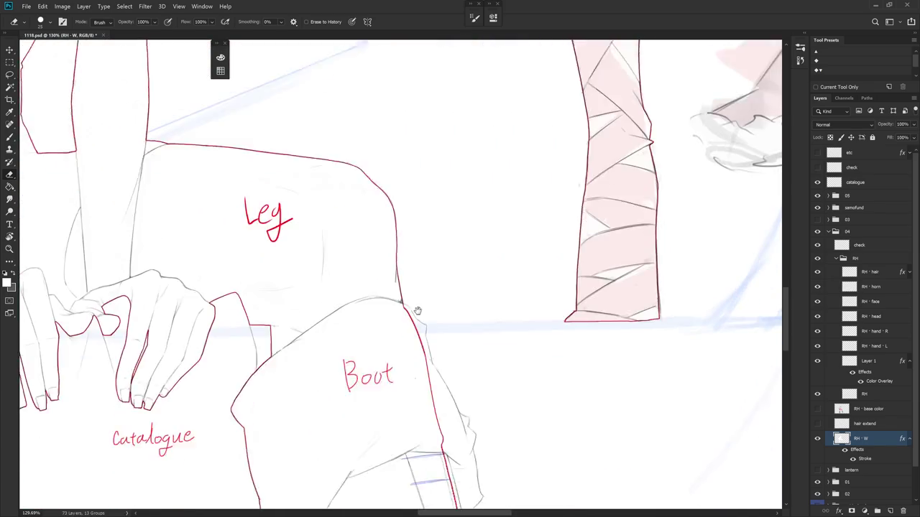
scroll(438, 309, "down", 3)
key("b")
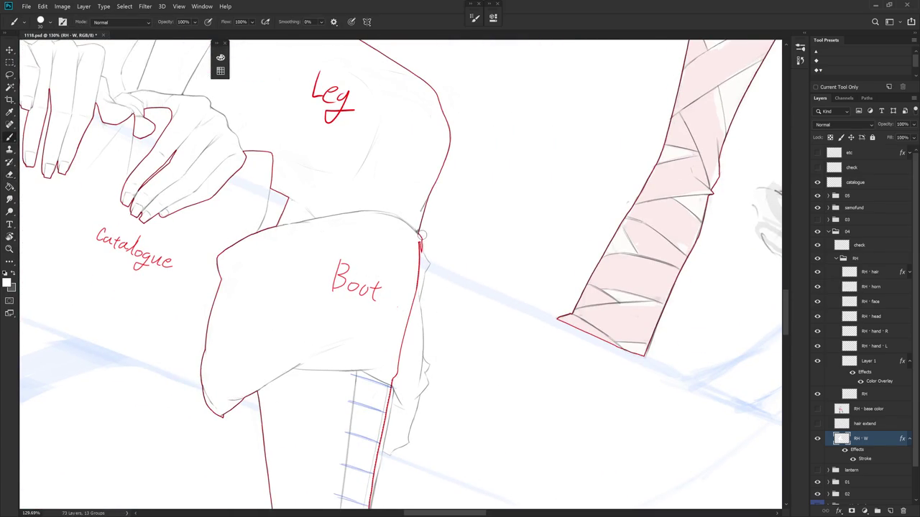
Lasso and clear the boot fold's right-edge strokes, then touch up with brush and eraser.
key("l")
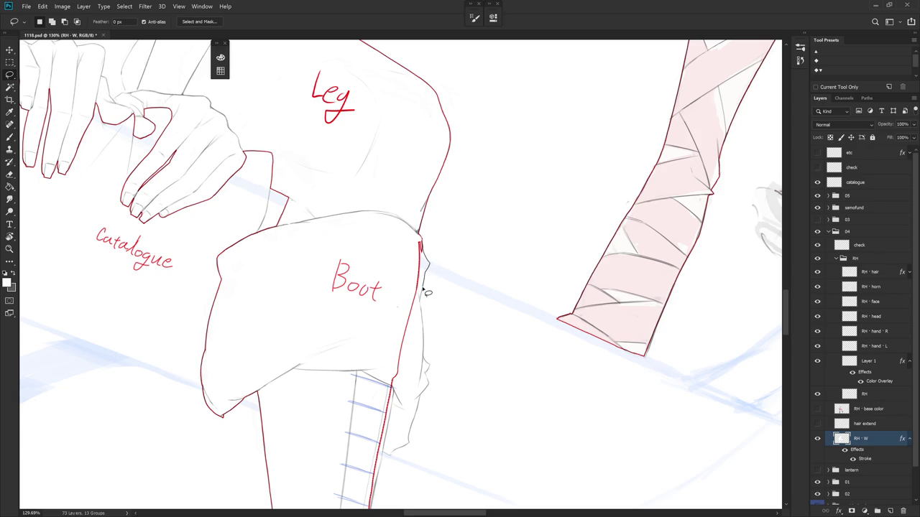
left_click_drag(424, 305, 429, 365)
mouse_move(430, 368)
left_mouse_down()
mouse_move(411, 223)
mouse_move(472, 338)
left_mouse_up()
key("ctrl+d")
key("r")
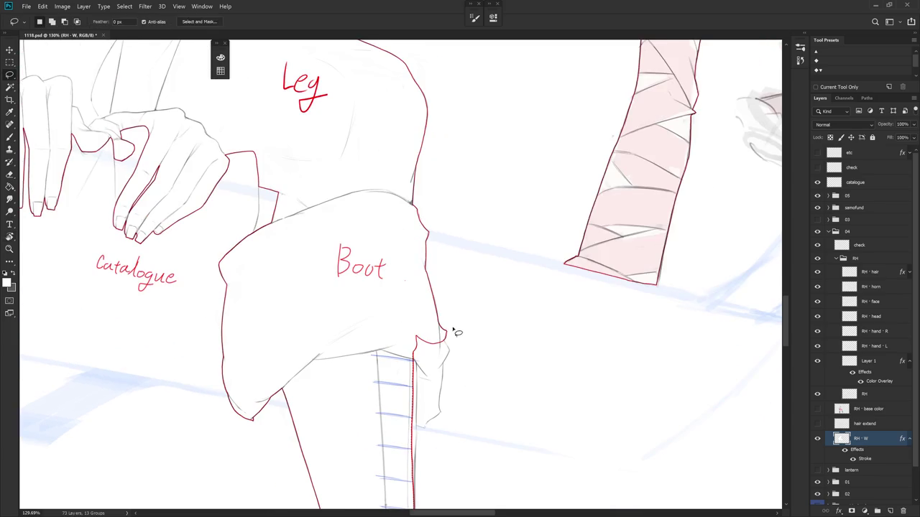
key("b")
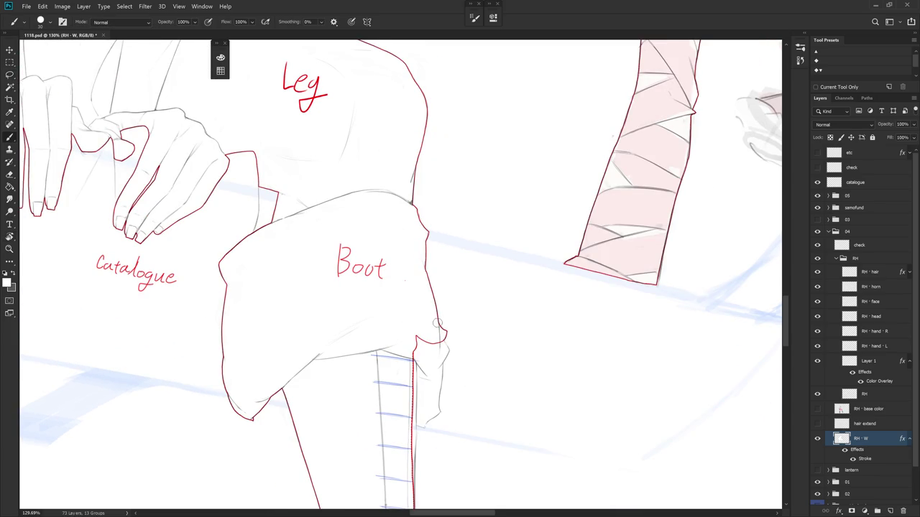
key("r")
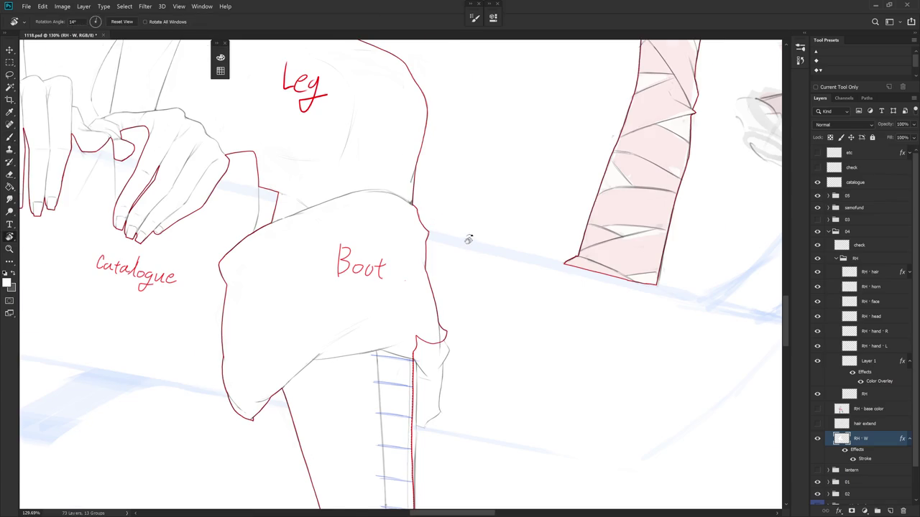
left_click_drag(432, 223, 436, 235)
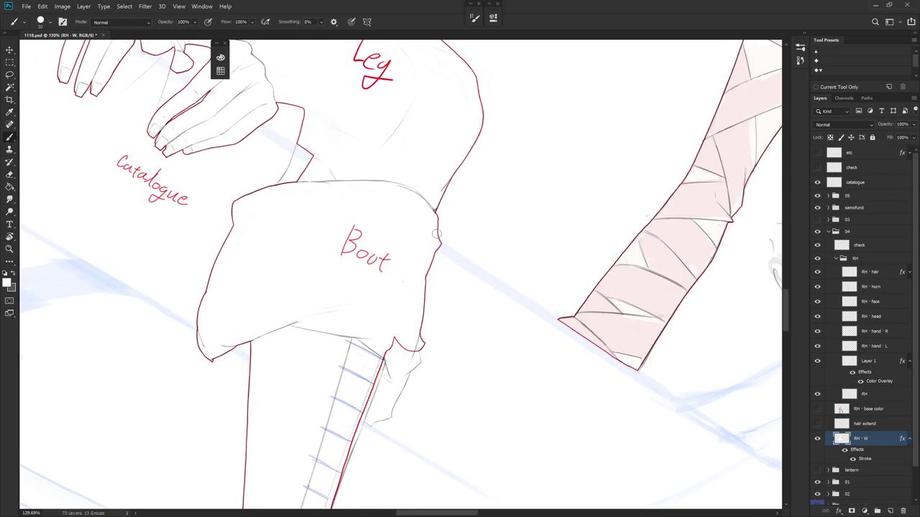
key("e")
left_click_drag(489, 275, 413, 219)
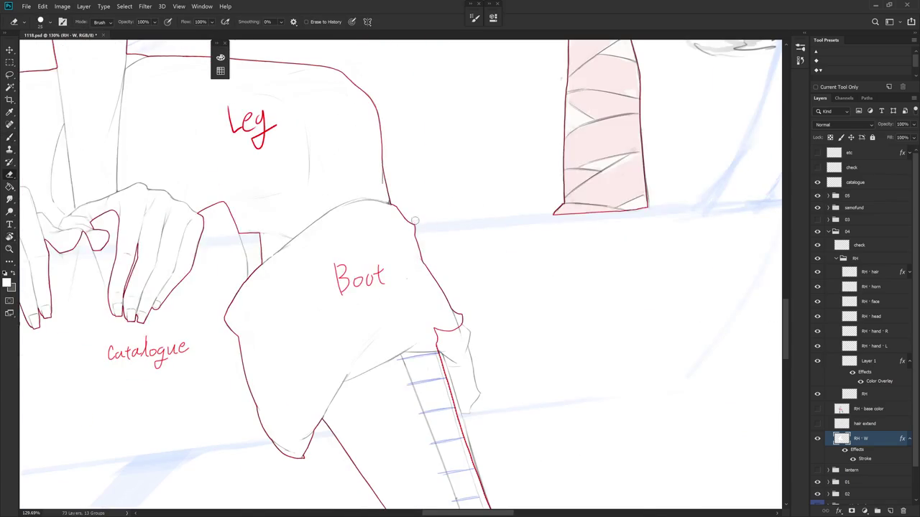
key("b")
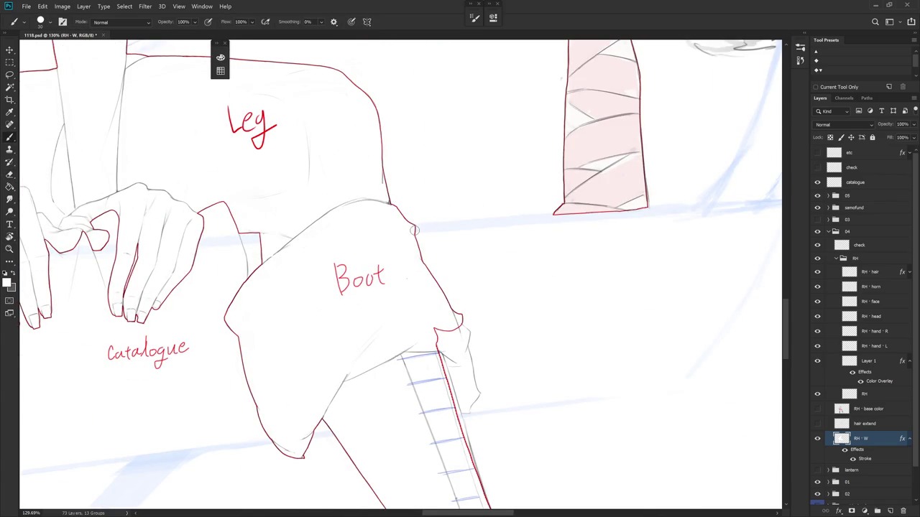
mouse_move(487, 312)
left_mouse_down()
mouse_move(477, 269)
mouse_move(441, 292)
mouse_move(437, 267)
left_mouse_up()
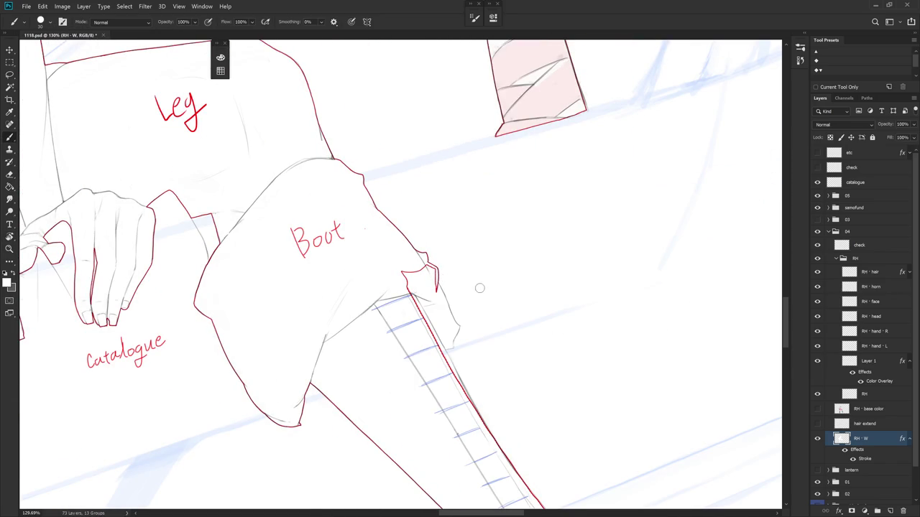
Fill a selection at the boot's folded top corner to reshape its red outline.
key("l")
left_click_drag(443, 280, 432, 268)
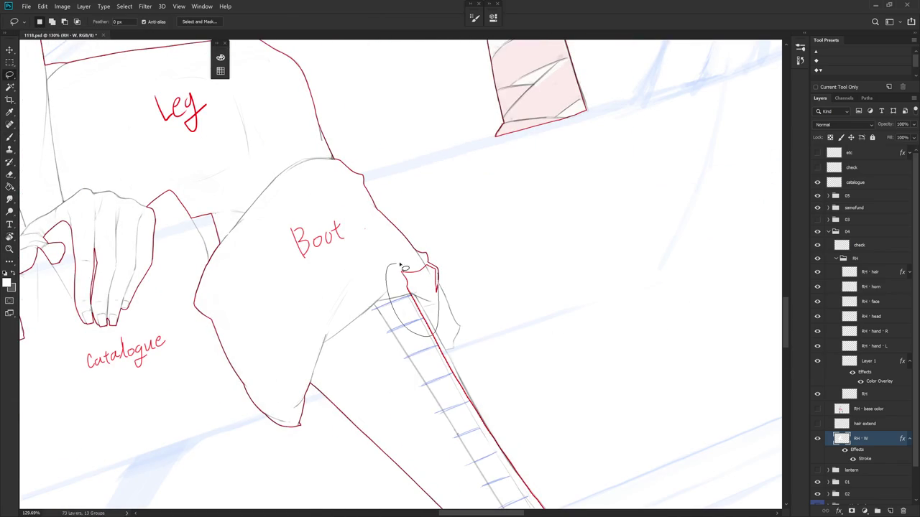
key("alt+BackSpace")
key("ctrl+d")
key("b")
key("b")
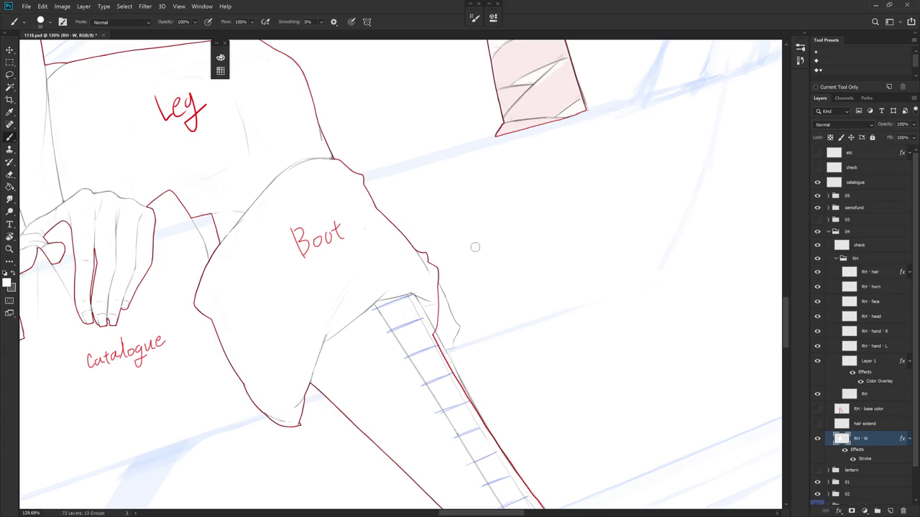
Delete the stray strokes at the boot fold and zoom out to view the whole leg.
scroll(464, 248, "down", 5)
scroll(481, 281, "down", 2)
scroll(485, 323, "up", 5)
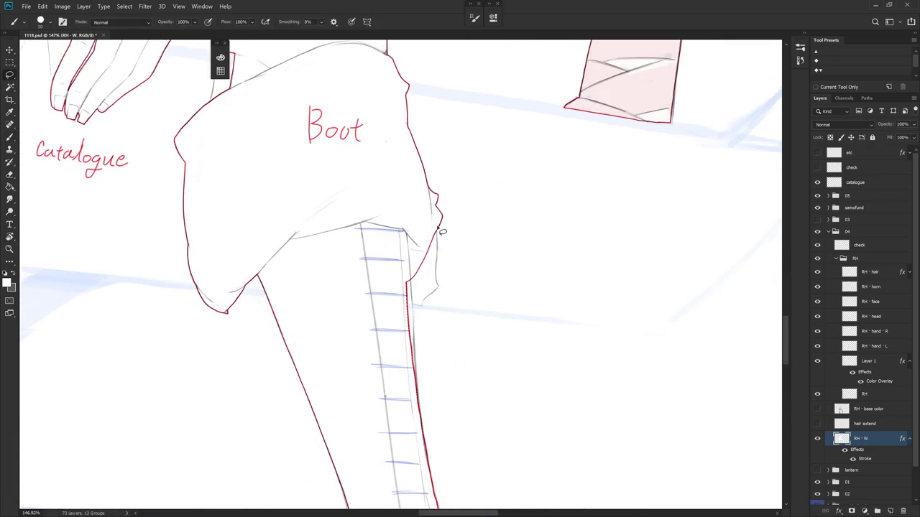
key("l")
mouse_move(441, 238)
left_mouse_down()
mouse_move(442, 289)
mouse_move(427, 312)
mouse_move(431, 206)
left_mouse_up()
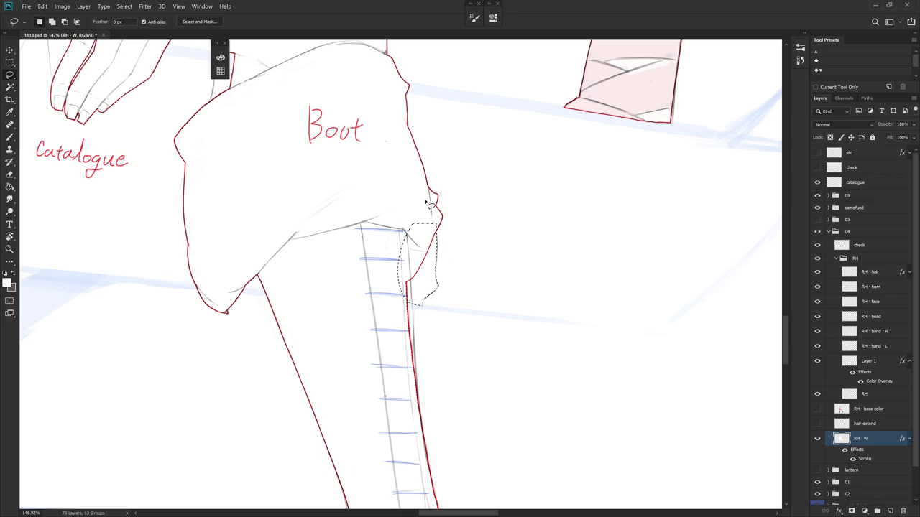
key("Delete")
key("ctrl+d")
scroll(458, 333, "down", 2)
key("b")
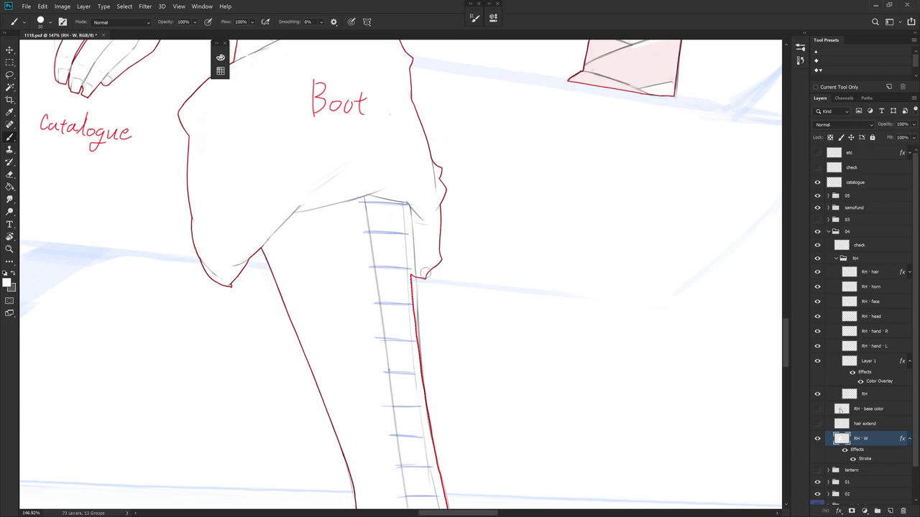
key("ctrl+minus")
key("ctrl+minus")
Lasso the thin stray strip on the boot's right edge and delete it.
key("l")
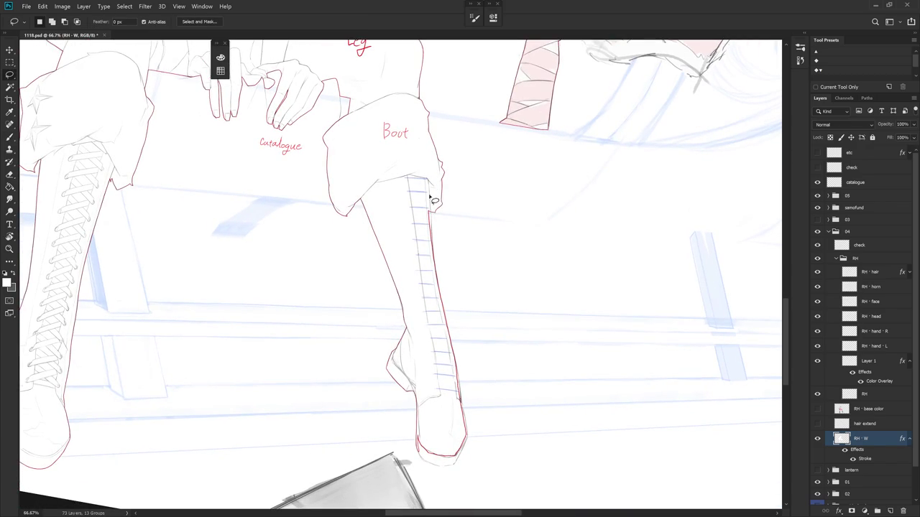
left_click_drag(432, 211, 426, 205)
key("Delete")
key("ctrl+d")
Touch up the red outline down the boot's right side to the heel with brush and eraser.
key("b")
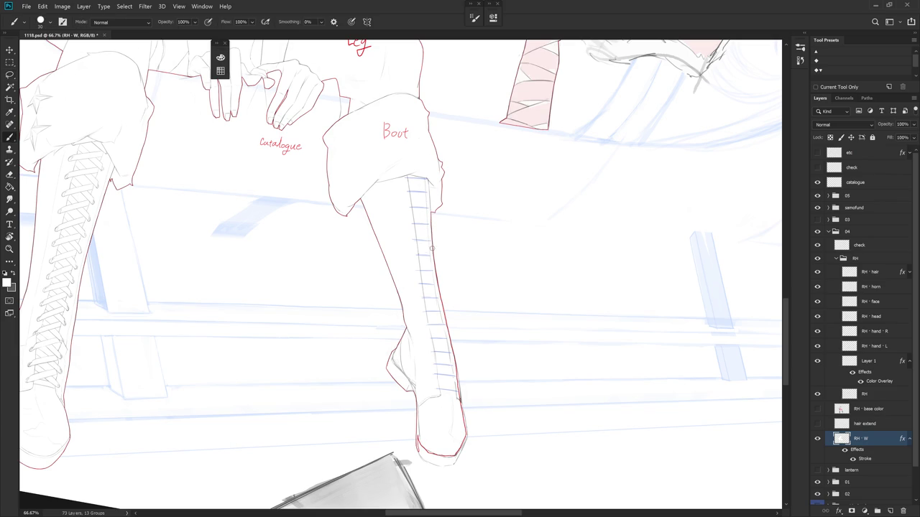
scroll(438, 291, "up", 5)
key("e")
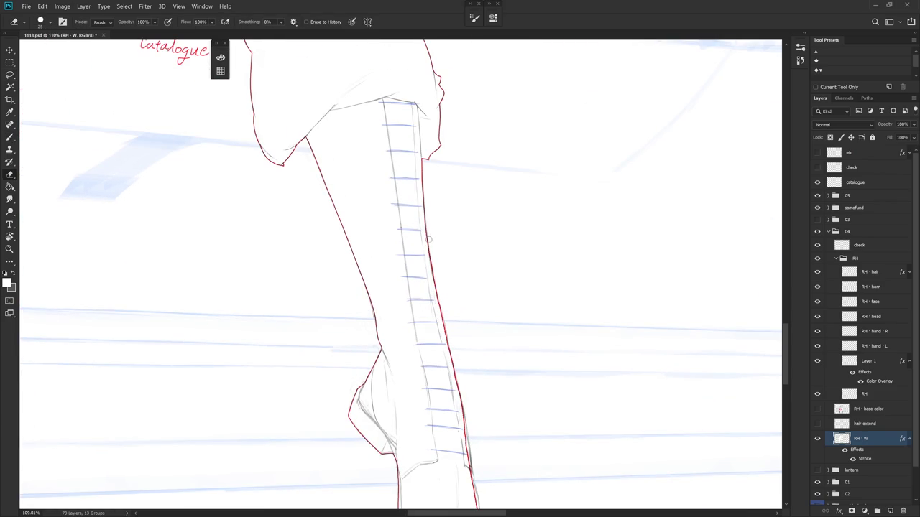
key("b")
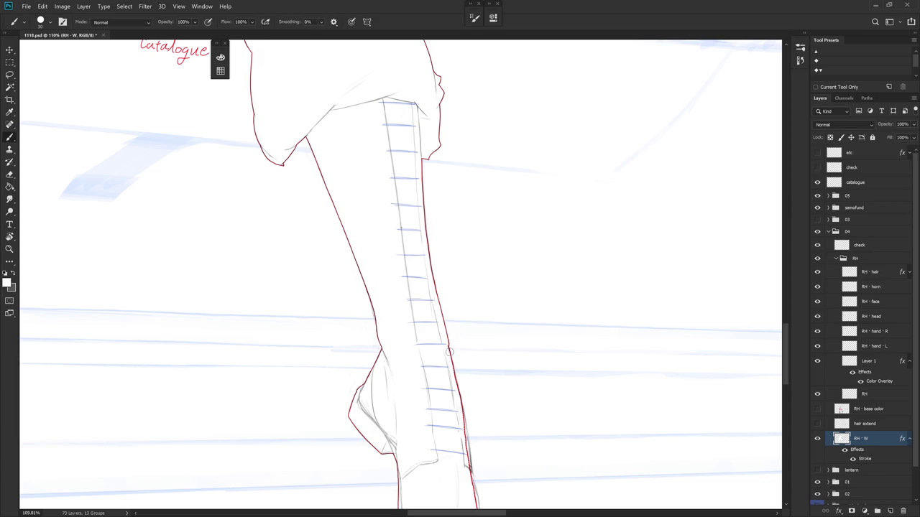
key("e")
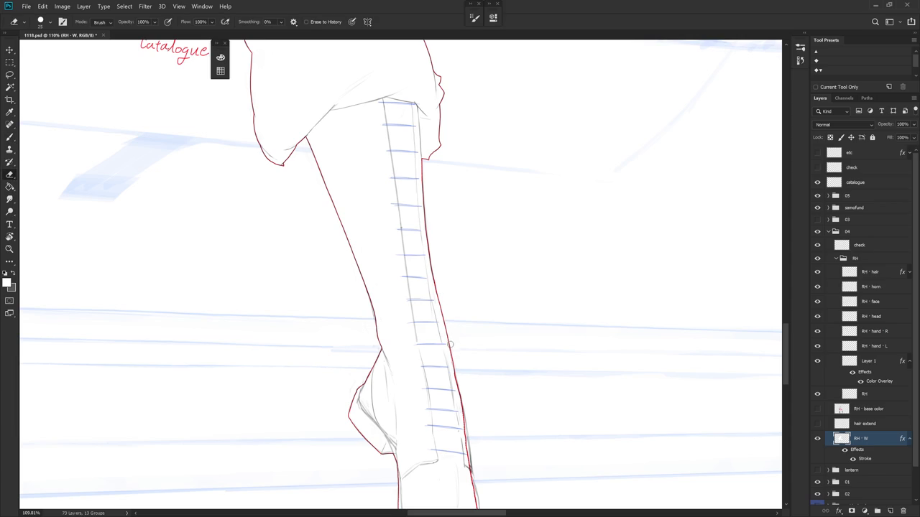
left_click_drag(450, 338, 433, 266)
key("b")
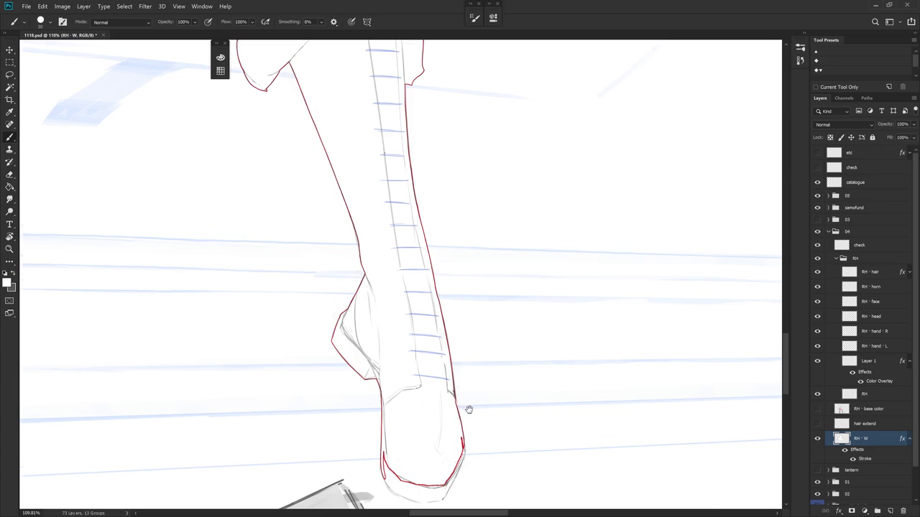
left_click_drag(469, 415, 466, 329)
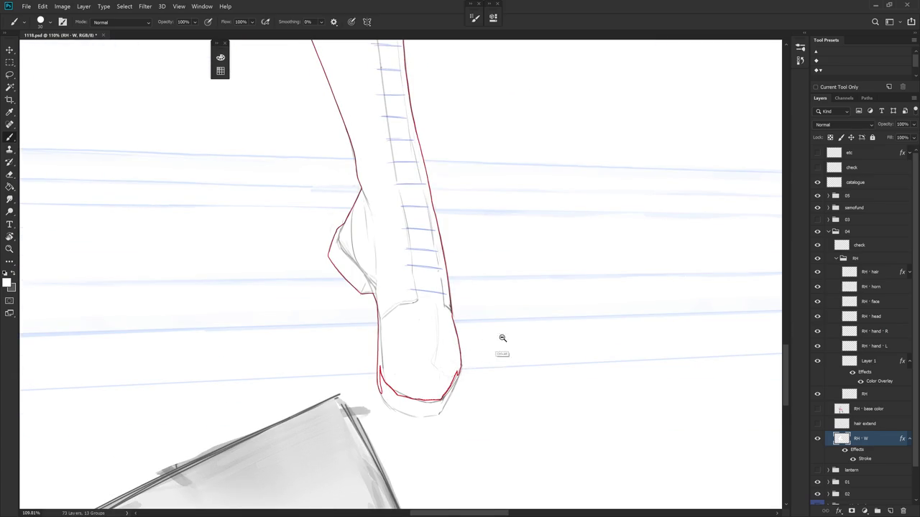
scroll(500, 335, "down", 5)
scroll(598, 290, "down", 4)
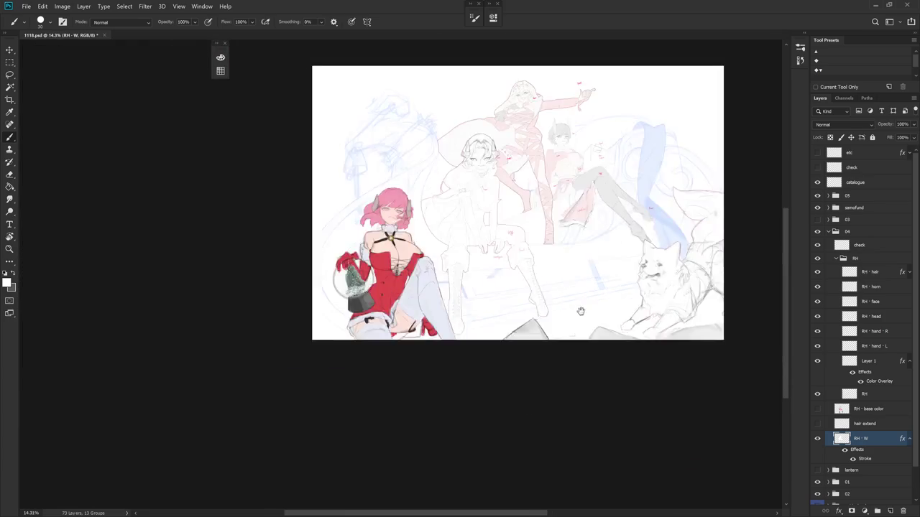
Mirror the view and rotate the canvas so the leg lies horizontal, discarding a trial edge stroke.
key("ctrl+shift+h")
scroll(495, 360, "up", 6)
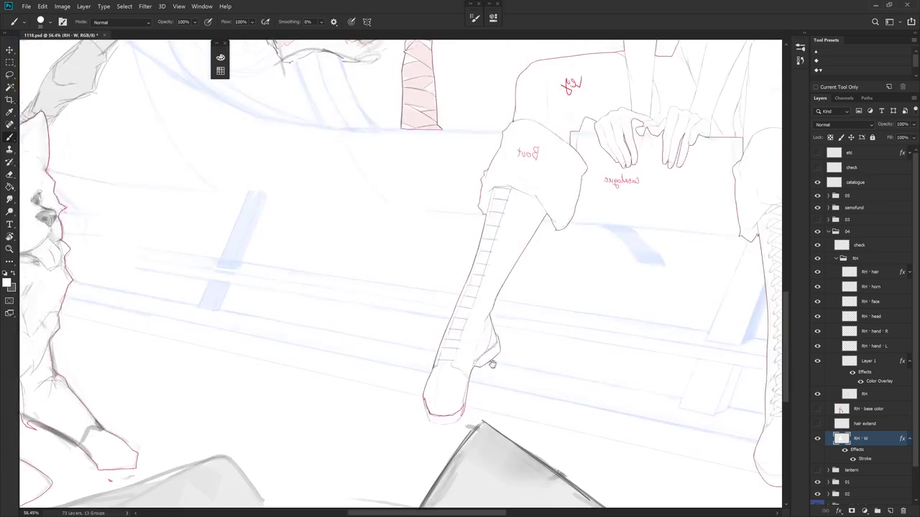
left_click_drag(414, 333, 421, 352)
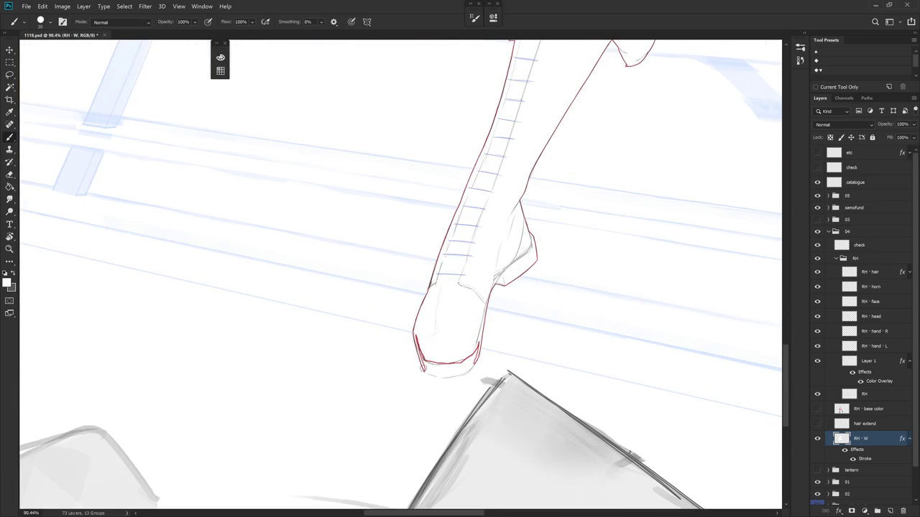
key("ctrl+z")
scroll(439, 359, "down", 1)
left_click_drag(439, 359, 396, 375)
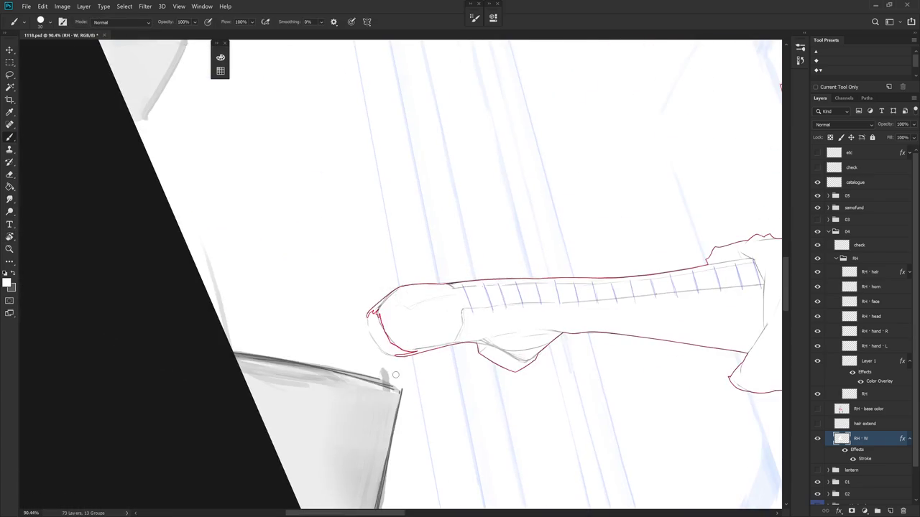
Fill the lasso-selected boot tip with white.
key("l")
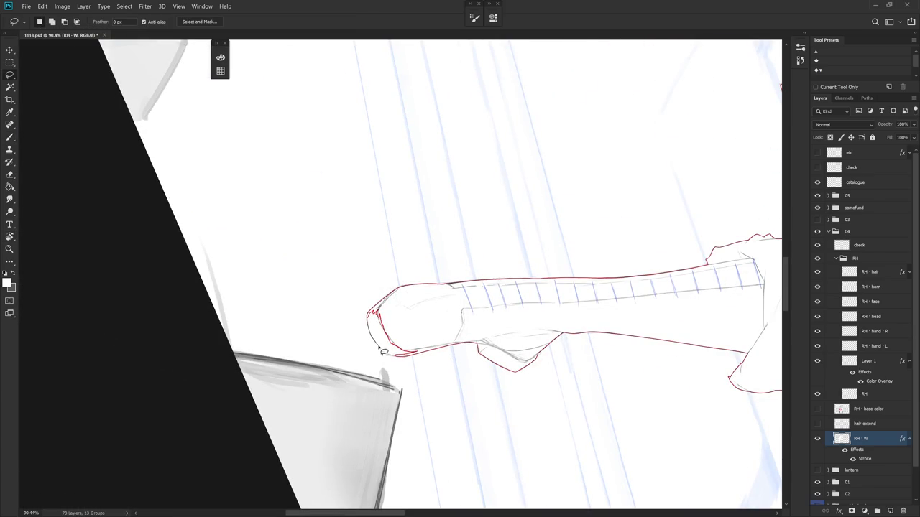
left_click_drag(393, 358, 429, 282)
key("alt")
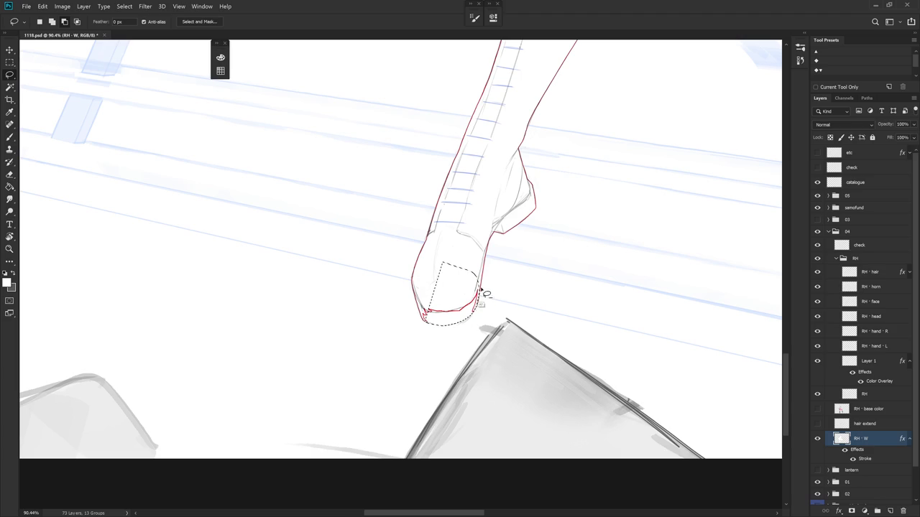
key("alt+BackSpace")
key("ctrl+d")
key("b")
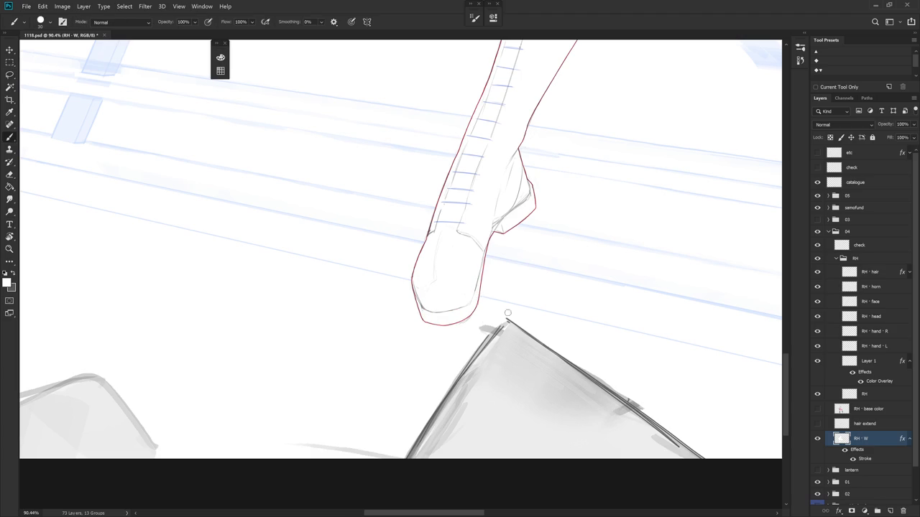
Mirror the canvas to check the legs, hide the red Stroke effect, and select Layer 1.
scroll(507, 324, "down", 3)
scroll(506, 323, "down", 2)
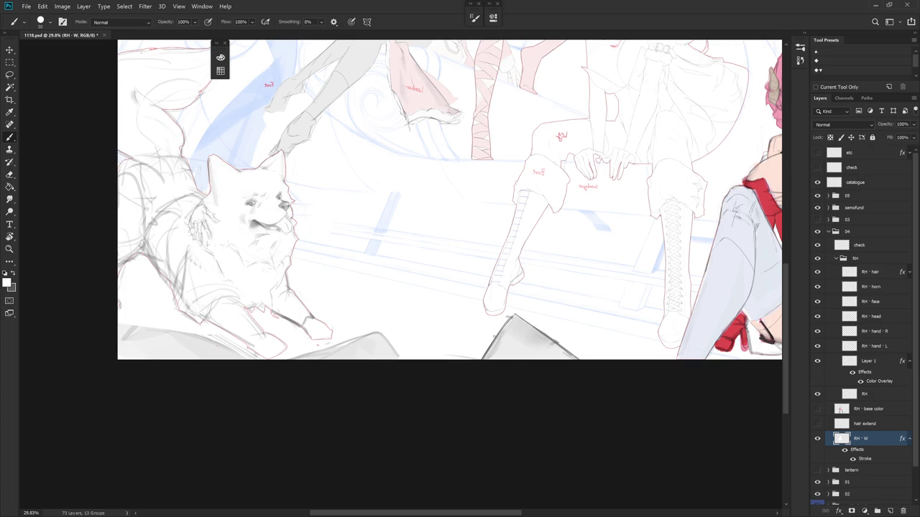
key("h")
scroll(494, 336, "up", 1)
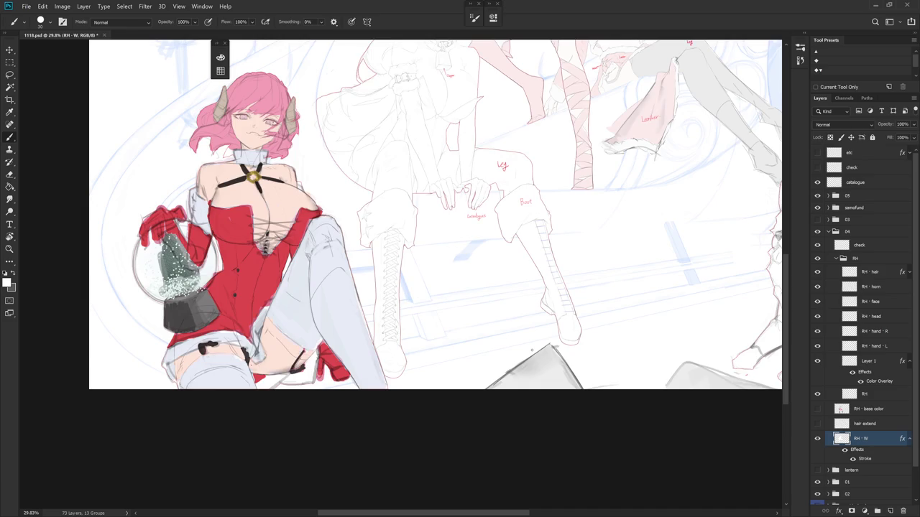
scroll(532, 350, "down", 3)
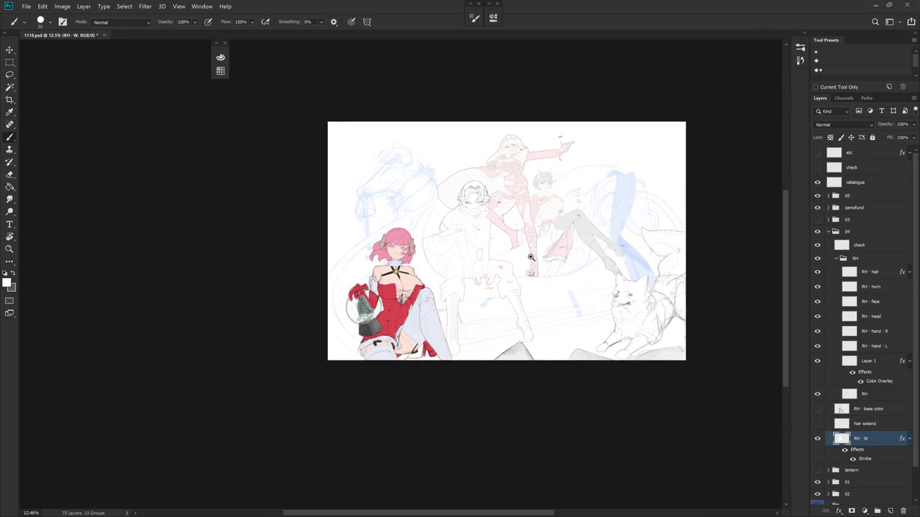
scroll(530, 258, "up", 3)
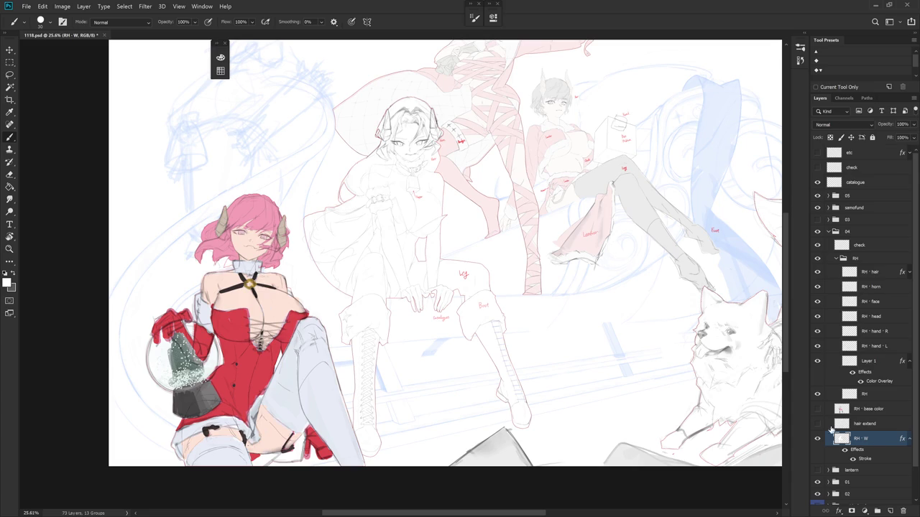
scroll(541, 364, "up", 3)
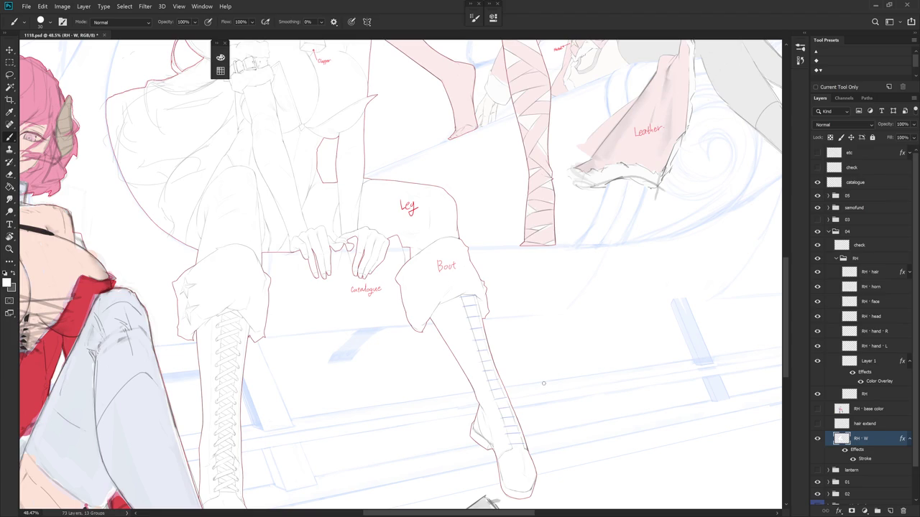
left_click_drag(546, 358, 554, 328)
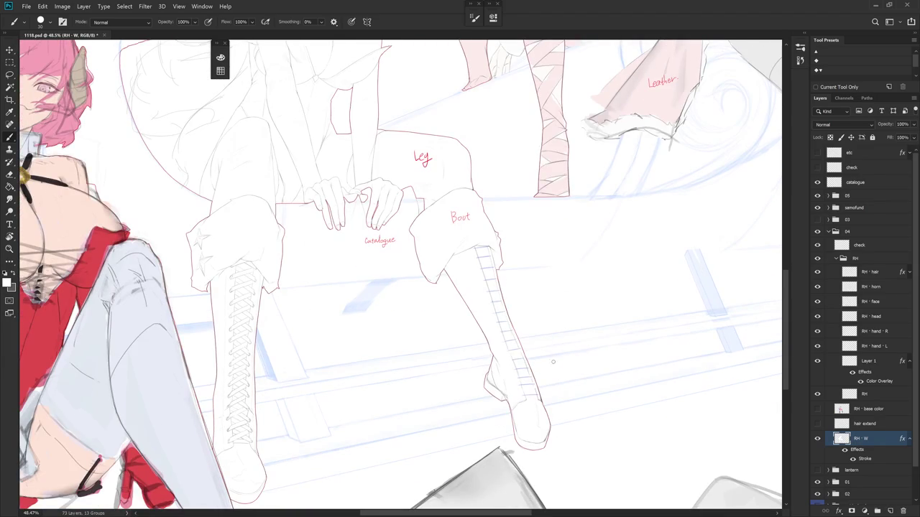
left_click(850, 458)
left_click(909, 361)
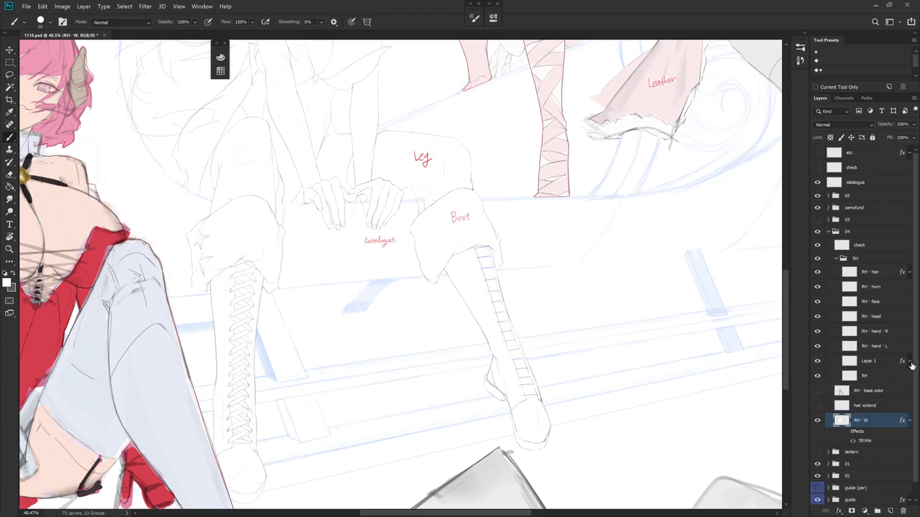
left_click(893, 363)
Create an empty Layer 2 above Layer 1 and pick the Square brush preset.
left_click_drag(606, 387, 575, 348)
key("ctrl+shift+n")
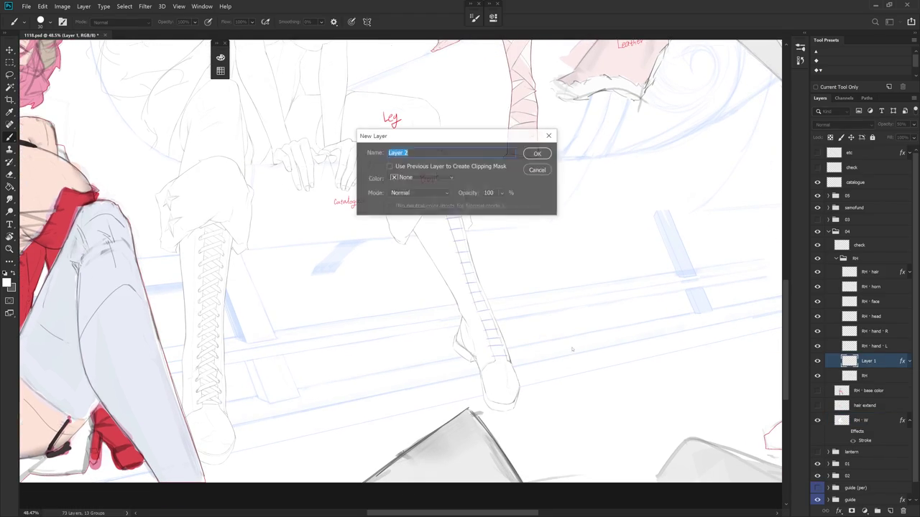
key("Return")
right_click(572, 342)
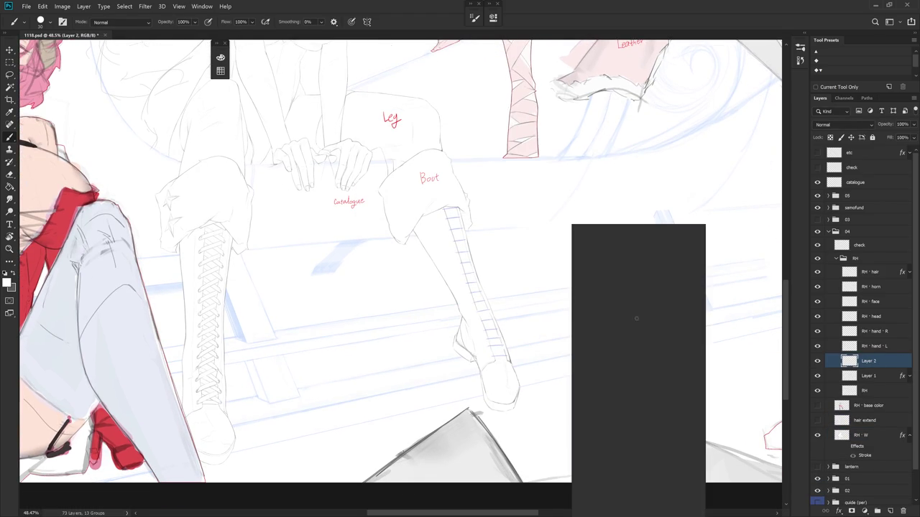
left_click_drag(681, 358, 698, 506)
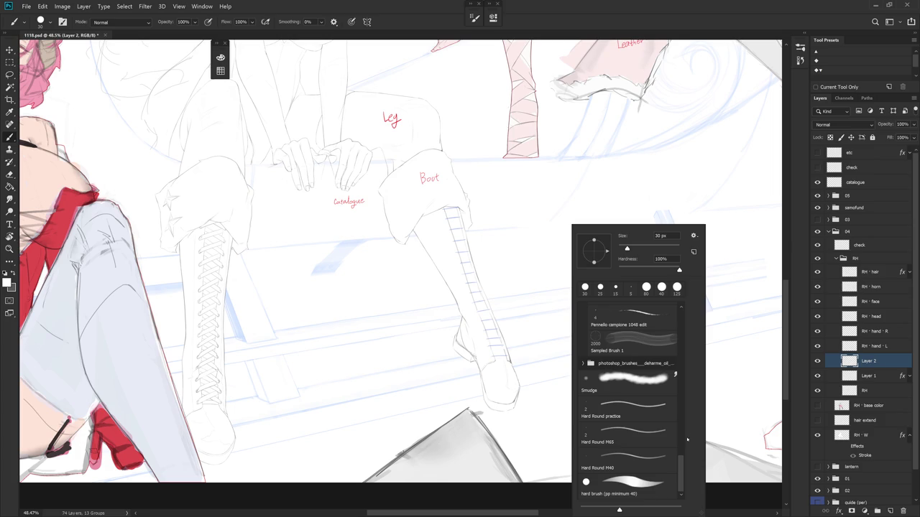
scroll(666, 389, "up", 2)
scroll(666, 388, "up", 2)
scroll(666, 388, "up", 2)
scroll(665, 389, "up", 2)
left_click(666, 389)
left_click(877, 363)
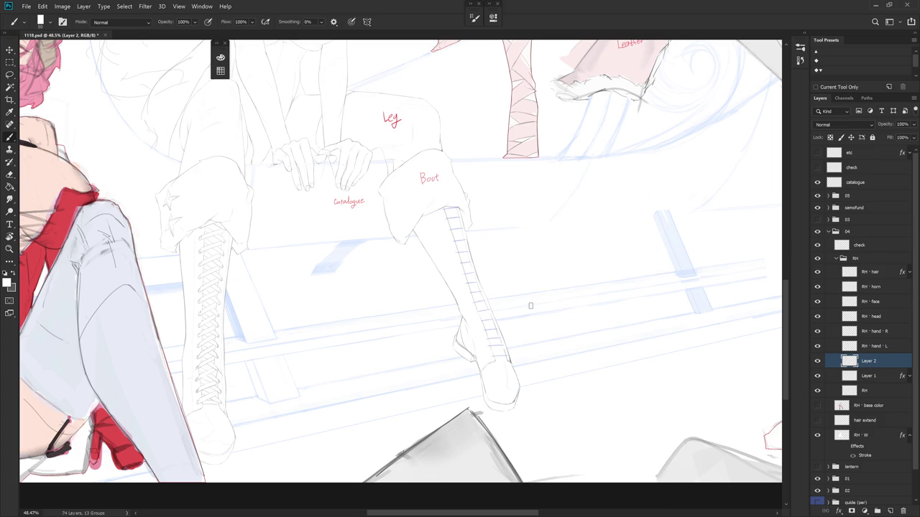
Try and undo grey test strokes on the boot, then rotate the canvas to angle it.
left_click_drag(535, 310, 568, 284)
key("ctrl+z")
scroll(479, 367, "left", 5)
scroll(379, 267, "up", 5)
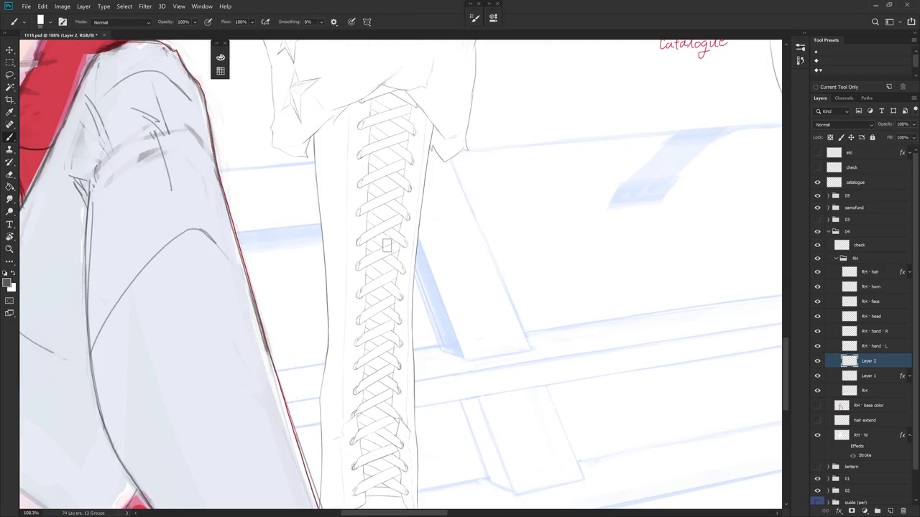
left_click_drag(359, 295, 402, 268)
key("ctrl+z")
key("r")
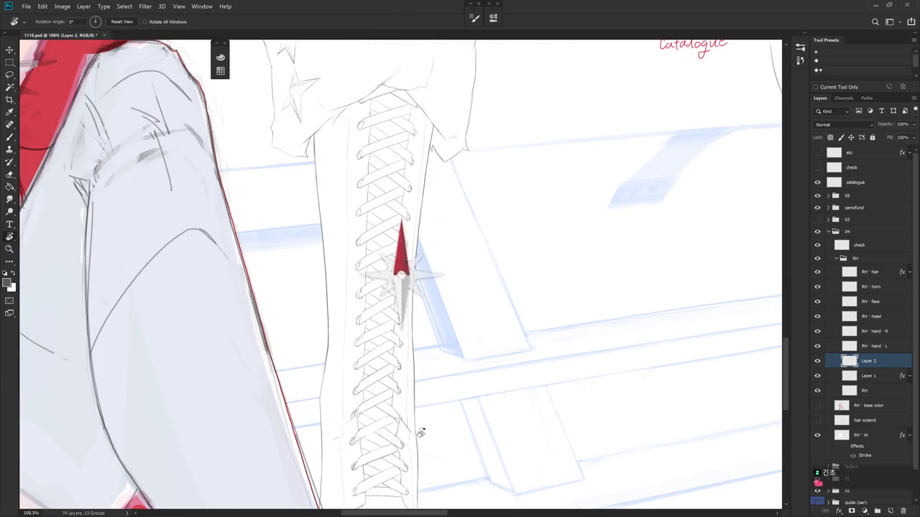
left_click_drag(381, 313, 507, 336)
Trial a vertical grey lace band, undo it, and select the brush Size field.
key("b")
left_click_drag(394, 269, 395, 325)
key("ctrl+z")
left_click_drag(395, 268, 396, 323)
key("ctrl+z")
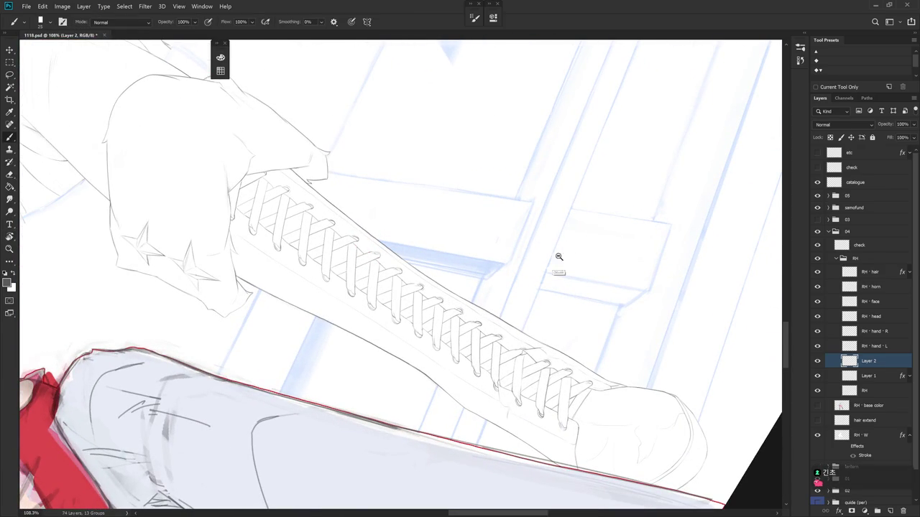
scroll(496, 279, "down", 5)
right_click(627, 201)
left_click(649, 236)
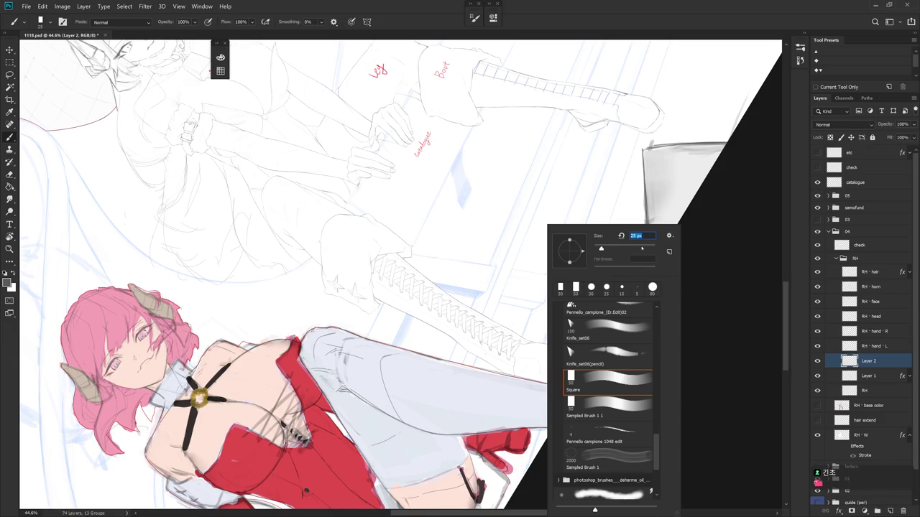
type("2")
Apply the new brush size and try the first grey lace bands at the boot top.
key("Return")
mouse_move(510, 71)
left_mouse_down()
mouse_move(470, 196)
mouse_move(568, 256)
mouse_move(503, 237)
left_mouse_up()
key("r")
left_click_drag(445, 204, 445, 245)
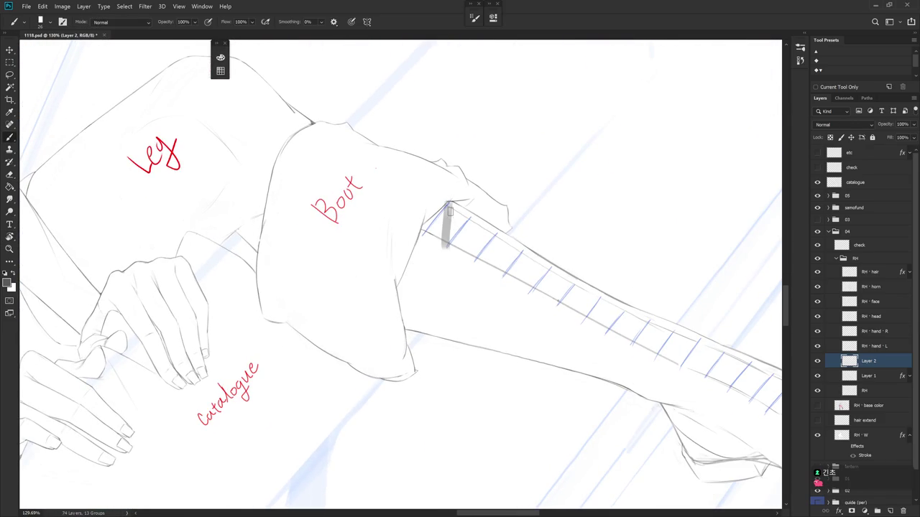
left_click_drag(445, 204, 446, 254)
key("ctrl+z")
left_click_drag(447, 202, 447, 255)
left_click_drag(470, 215, 473, 262)
key("ctrl+z")
key("ctrl+z")
left_click_drag(448, 204, 448, 250)
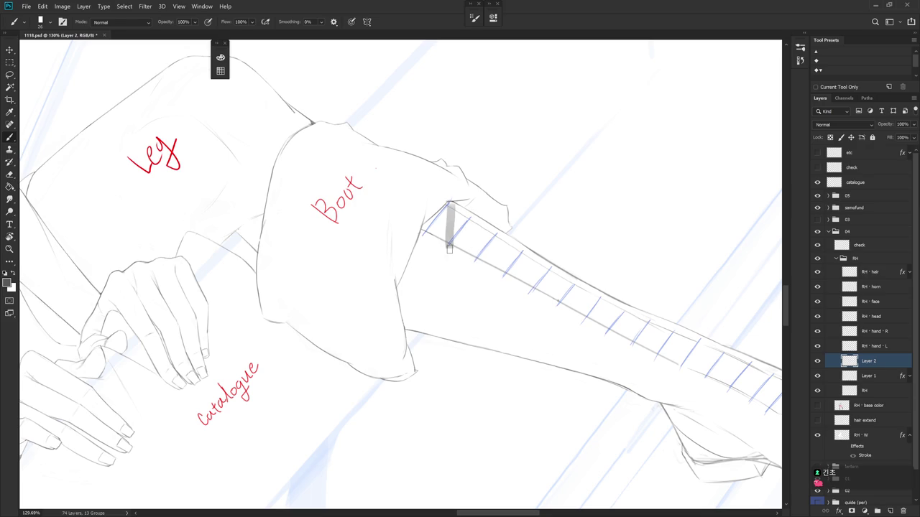
key("ctrl+z")
Paint the first three grey diagonal lace bands at the boot top, rotating the canvas to align them.
key("r")
left_click_drag(525, 226, 554, 171)
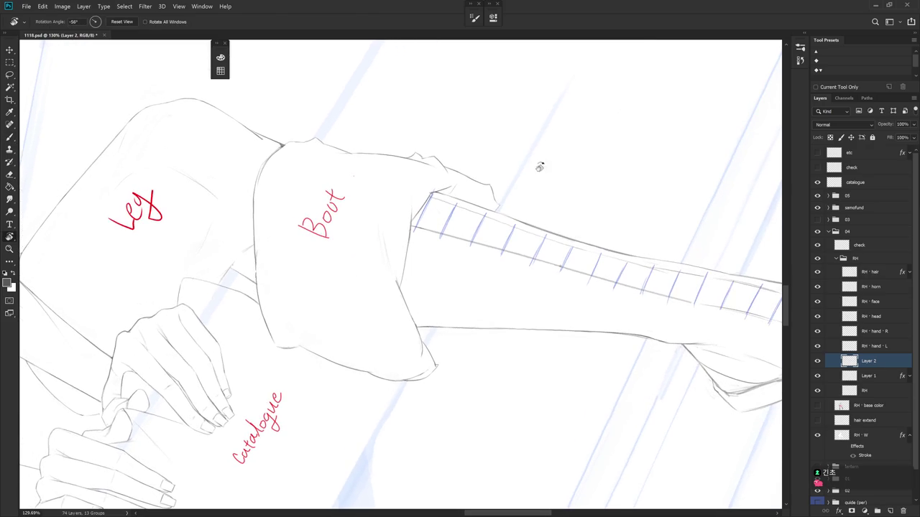
left_click_drag(434, 196, 435, 236)
key("ctrl+z")
left_click_drag(434, 196, 436, 237)
left_click_drag(460, 202, 467, 246)
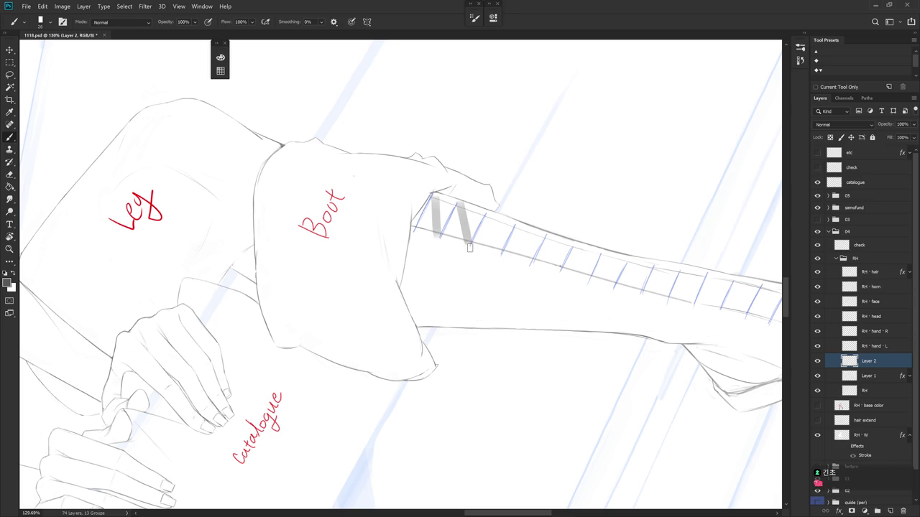
key("ctrl+z")
left_click_drag(460, 202, 466, 246)
key("ctrl+z")
left_click_drag(460, 202, 467, 248)
key("r")
left_click_drag(491, 214, 502, 269)
key("ctrl+z")
left_click_drag(496, 225, 503, 269)
Add the fourth through seventh grey lace bands down the boot shaft.
mouse_move(516, 246)
left_mouse_down()
mouse_move(469, 216)
mouse_move(482, 255)
left_mouse_up()
key("ctrl+z")
mouse_move(475, 212)
left_mouse_down()
mouse_move(482, 256)
mouse_move(508, 261)
left_mouse_up()
key("ctrl+z")
mouse_move(506, 228)
left_mouse_down()
mouse_move(508, 261)
mouse_move(536, 280)
left_mouse_up()
key("ctrl+z")
mouse_move(530, 238)
left_mouse_down()
mouse_move(537, 281)
mouse_move(516, 236)
mouse_move(534, 257)
left_mouse_up()
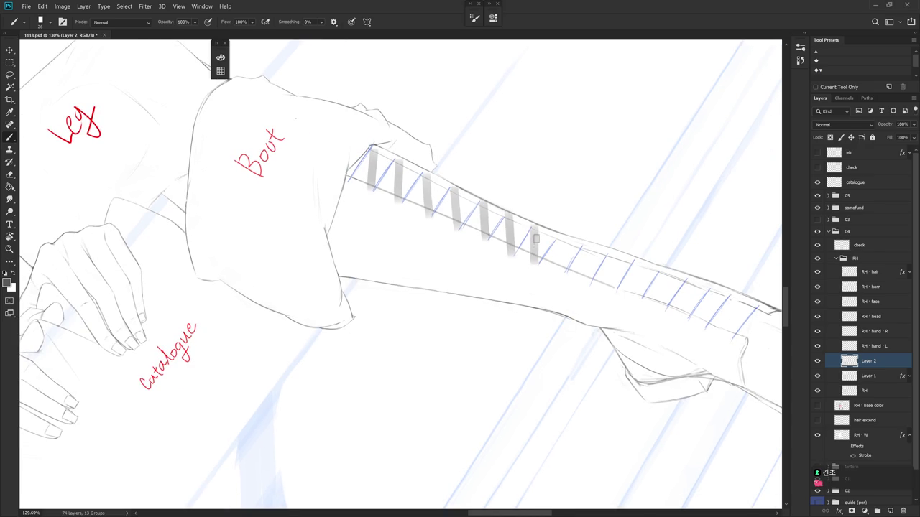
left_click_drag(535, 225, 534, 264)
left_click_drag(559, 236, 562, 275)
mouse_move(589, 247)
left_mouse_down()
mouse_move(560, 230)
mouse_move(525, 244)
left_mouse_up()
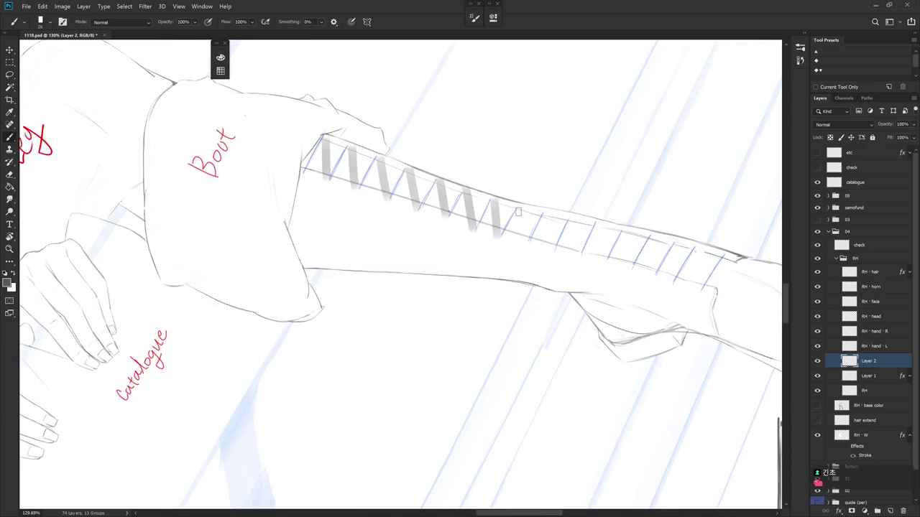
Continue the grey lace bands down the lower boot toward the ankle.
left_click_drag(546, 209, 553, 252)
key("ctrl+z")
left_click_drag(545, 210, 552, 248)
key("ctrl+z")
left_click_drag(546, 209, 549, 255)
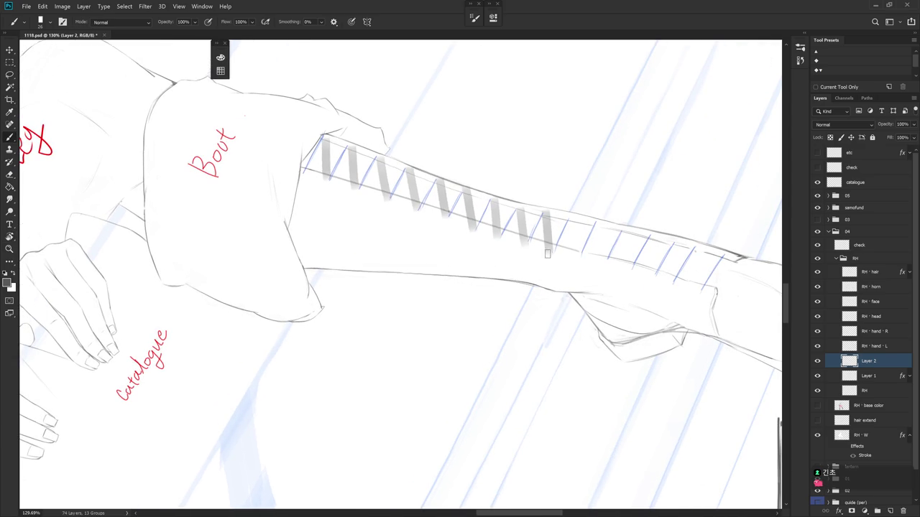
left_click_drag(571, 219, 529, 219)
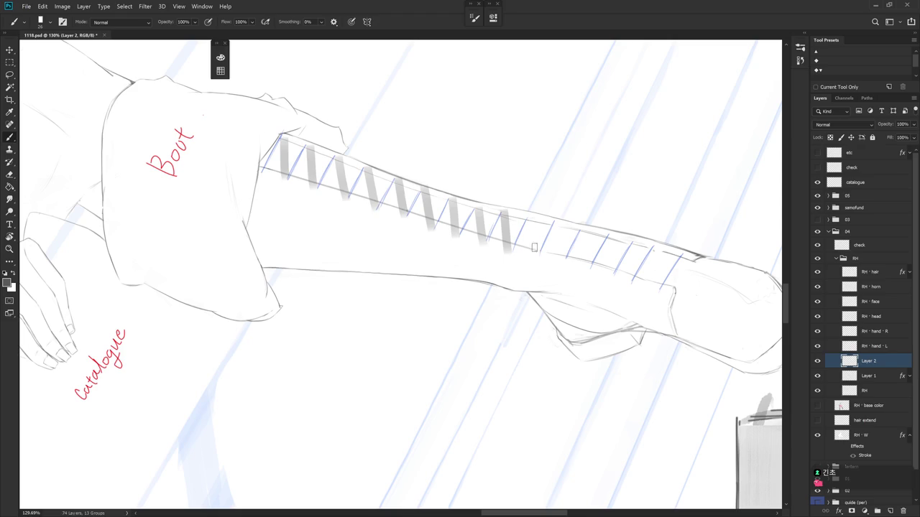
mouse_move(581, 239)
left_mouse_down()
mouse_move(548, 238)
mouse_move(529, 259)
left_mouse_up()
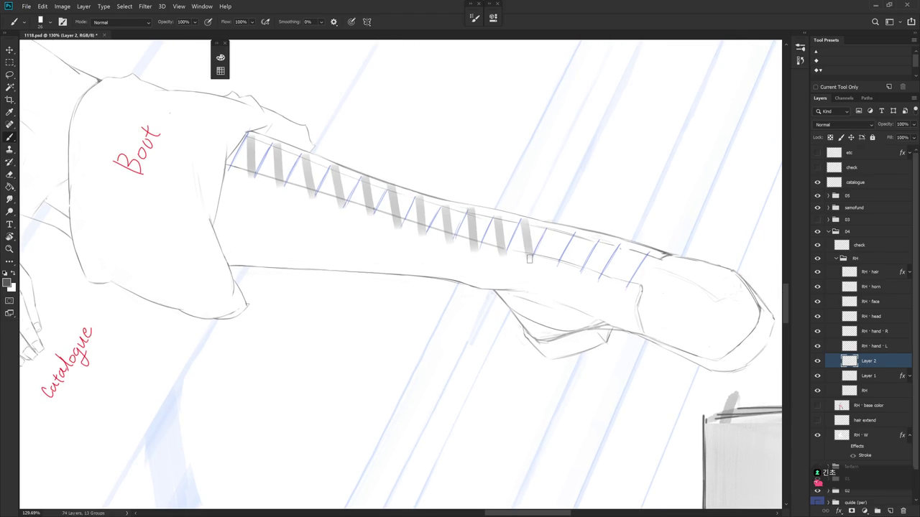
key("ctrl+z")
left_click_drag(523, 219, 532, 254)
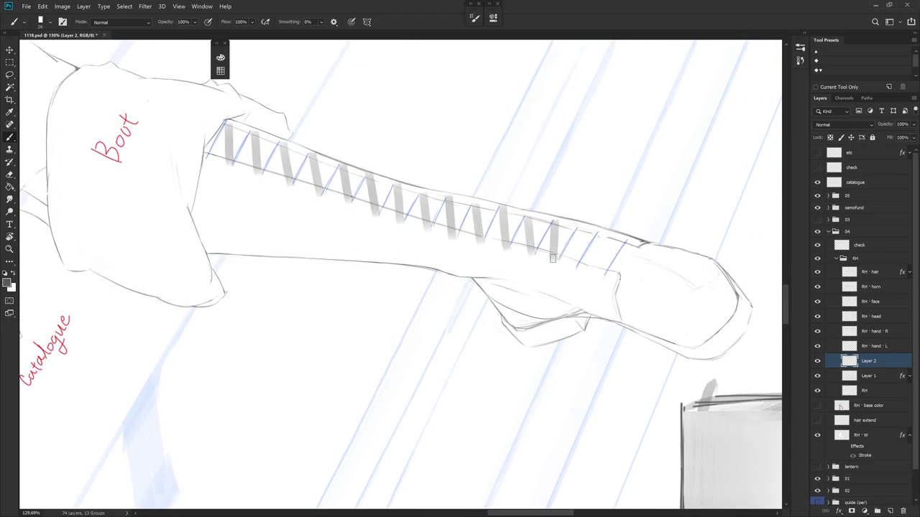
mouse_move(555, 222)
left_mouse_down()
mouse_move(558, 260)
mouse_move(571, 210)
mouse_move(569, 233)
left_mouse_up()
Finish the last grey lace bands at the ankle, redrawing them until they sit right.
key("r")
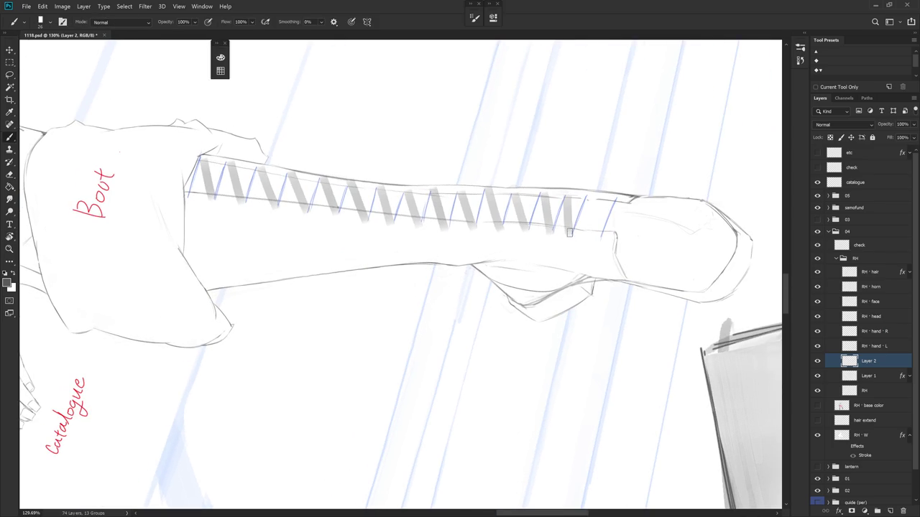
key("ctrl+z")
left_click_drag(573, 195, 568, 234)
key("ctrl+z")
left_click_drag(574, 196, 569, 234)
key("ctrl+z")
left_click_drag(573, 195, 569, 234)
key("ctrl+z")
left_click_drag(574, 196, 568, 235)
key("ctrl+z")
left_click_drag(574, 195, 569, 234)
left_click_drag(590, 196, 596, 237)
key("ctrl+z")
mouse_move(589, 195)
left_mouse_down()
mouse_move(595, 237)
mouse_move(564, 117)
mouse_move(566, 153)
mouse_move(570, 109)
left_mouse_up()
key("r")
key("r")
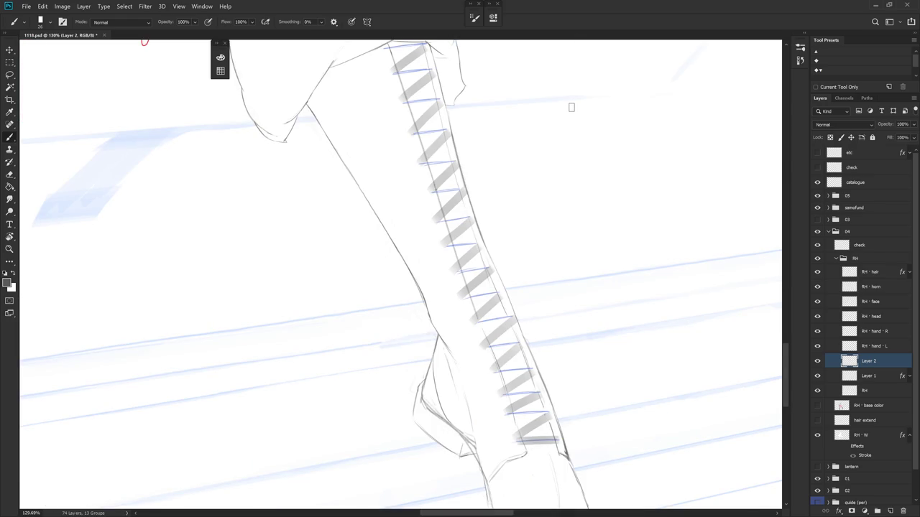
scroll(571, 107, "up", 3)
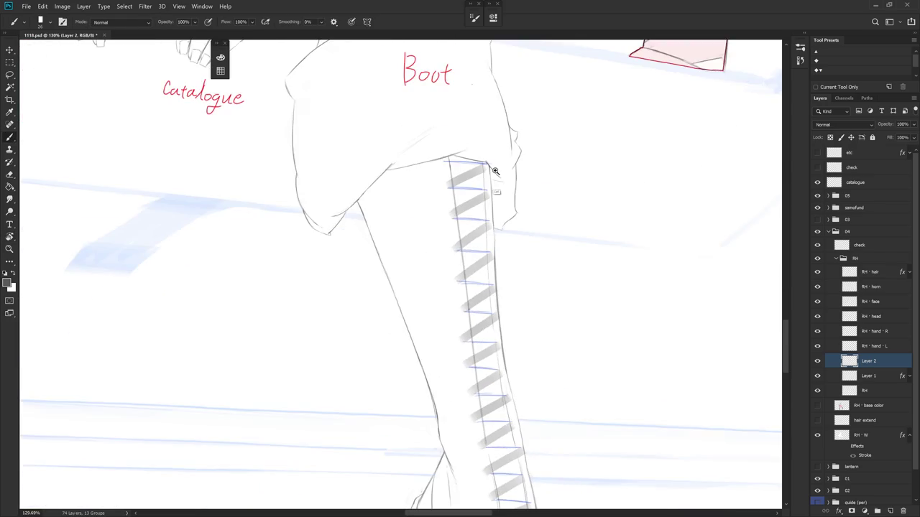
Lasso the stray stroke along the lace strip's edge and delete it.
key("l")
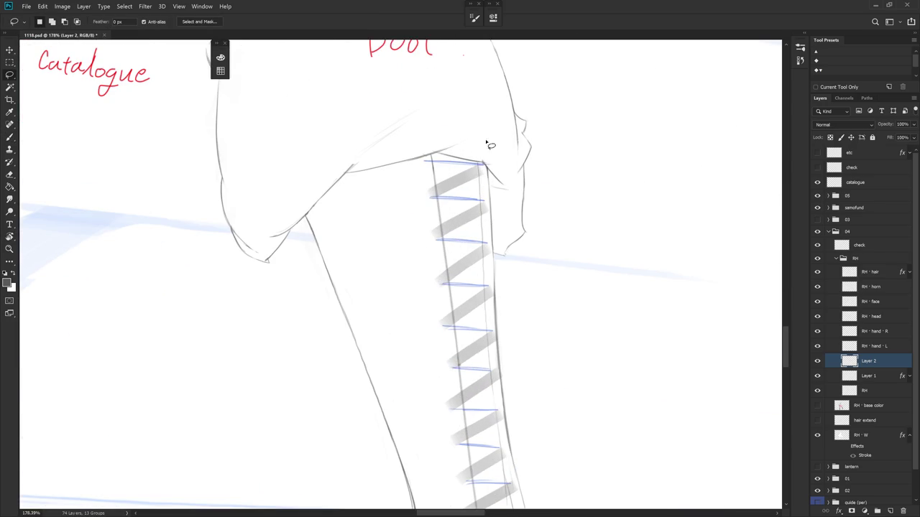
left_click_drag(480, 197, 490, 334)
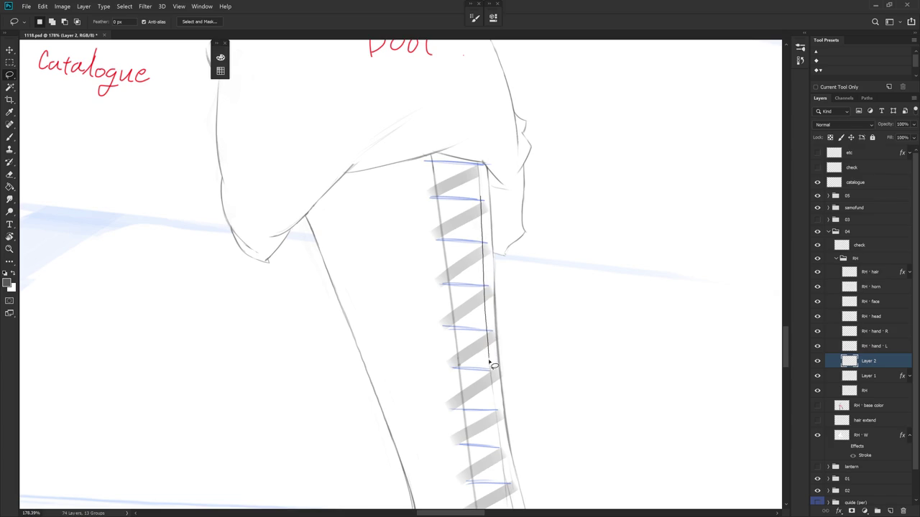
left_click_drag(490, 334, 583, 263)
key("ctrl+d")
left_click_drag(544, 371, 462, 158)
mouse_move(469, 193)
left_mouse_down()
mouse_move(513, 375)
mouse_move(568, 218)
mouse_move(554, 334)
mouse_move(534, 267)
mouse_move(483, 219)
mouse_move(515, 380)
mouse_move(643, 122)
left_mouse_up()
key("Delete")
key("Delete")
key("ctrl+d")
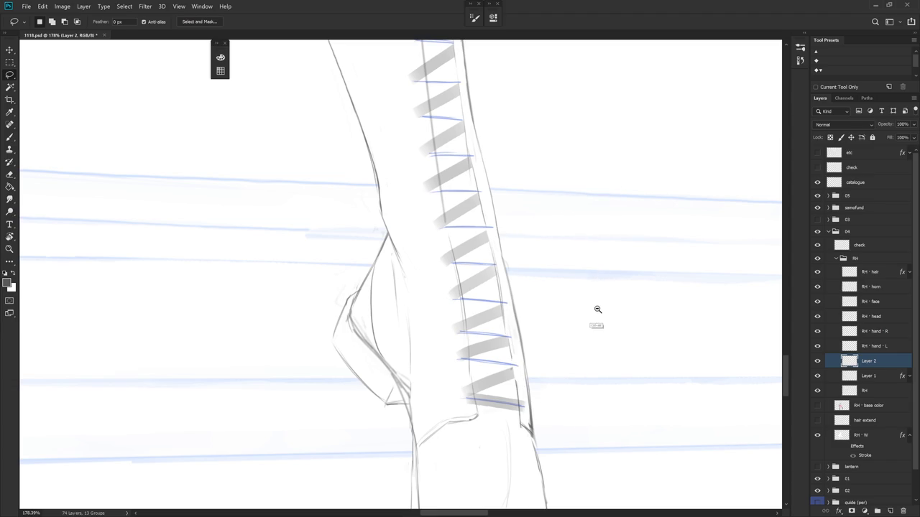
Zoom out and rotate the view counter-clockwise to review the laced boot.
scroll(586, 316, "down", 3)
scroll(579, 396, "up", 2)
scroll(519, 375, "up", 2)
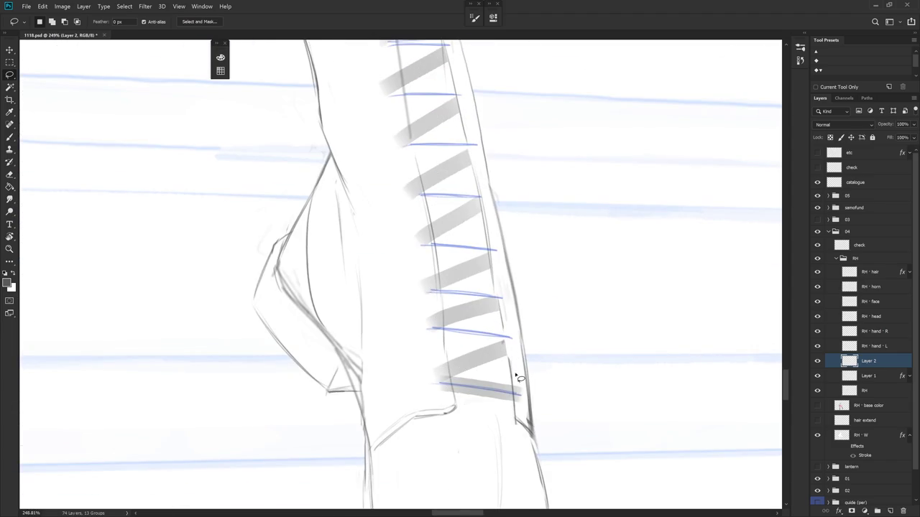
key("r")
mouse_move(514, 349)
left_mouse_down()
mouse_move(519, 393)
mouse_move(506, 375)
left_mouse_up()
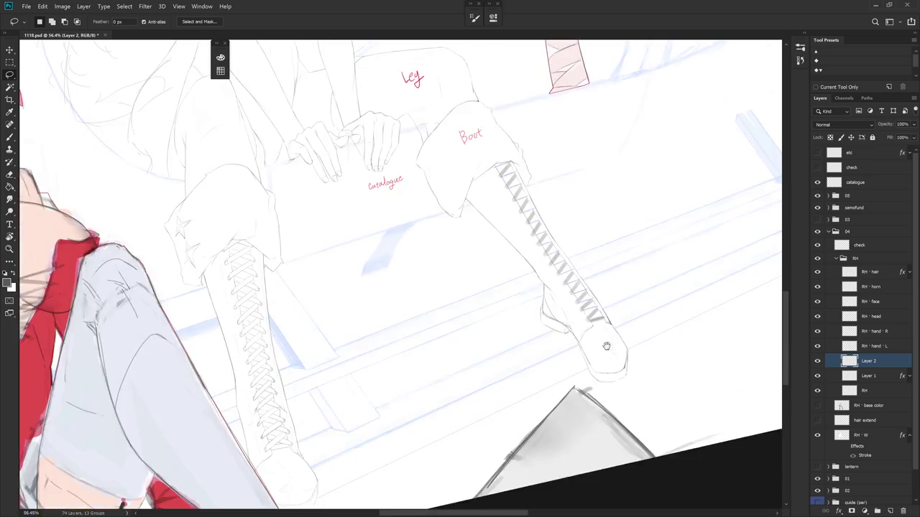
Add an empty Layer 3 above Layer 2 in the RH group.
scroll(495, 424, "down", 5)
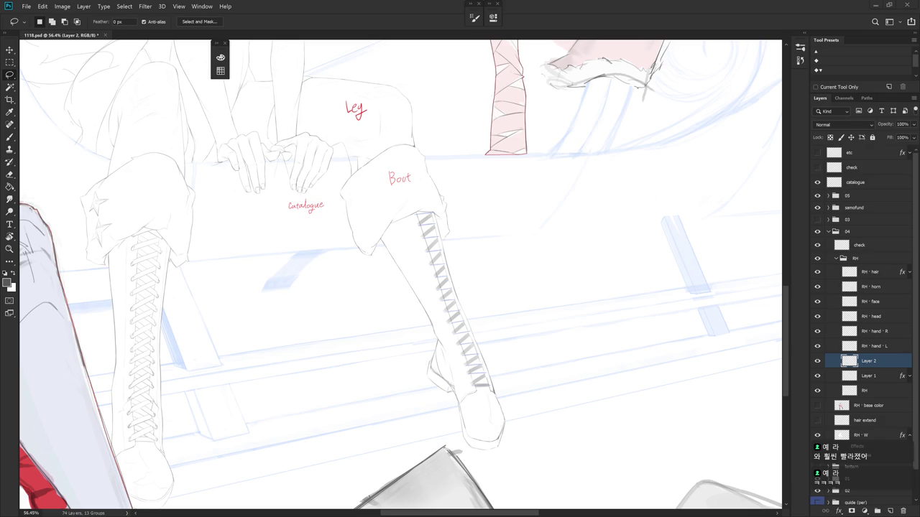
key("ctrl+shift+n")
key("Return")
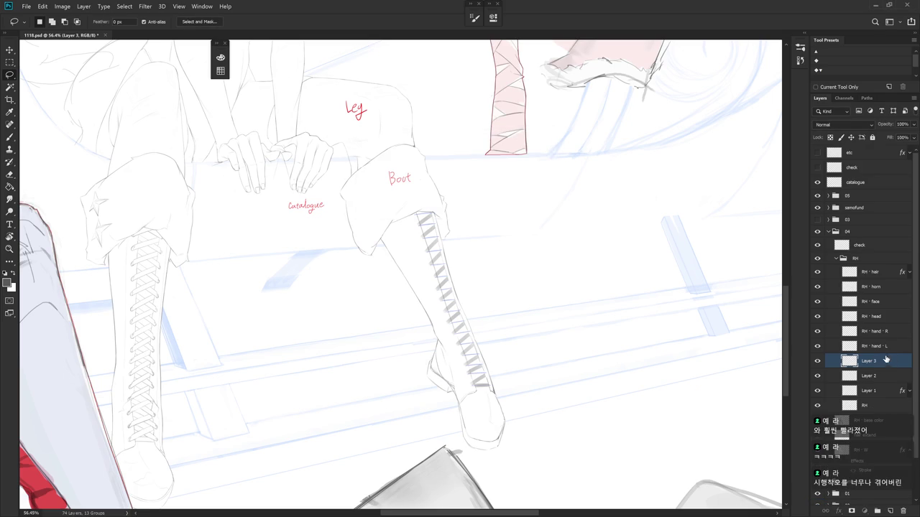
Paint a grey band crossing the lowest lace stripe, redoing misfired strokes.
mouse_move(477, 410)
left_mouse_down()
mouse_move(429, 349)
mouse_move(410, 345)
mouse_move(483, 335)
left_mouse_up()
scroll(442, 325, "up", 5)
key("b")
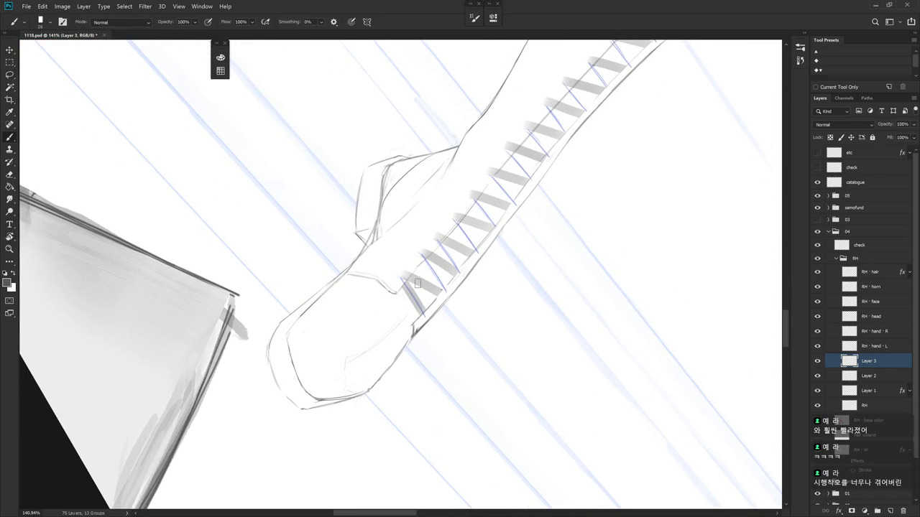
left_click_drag(554, 266, 591, 343)
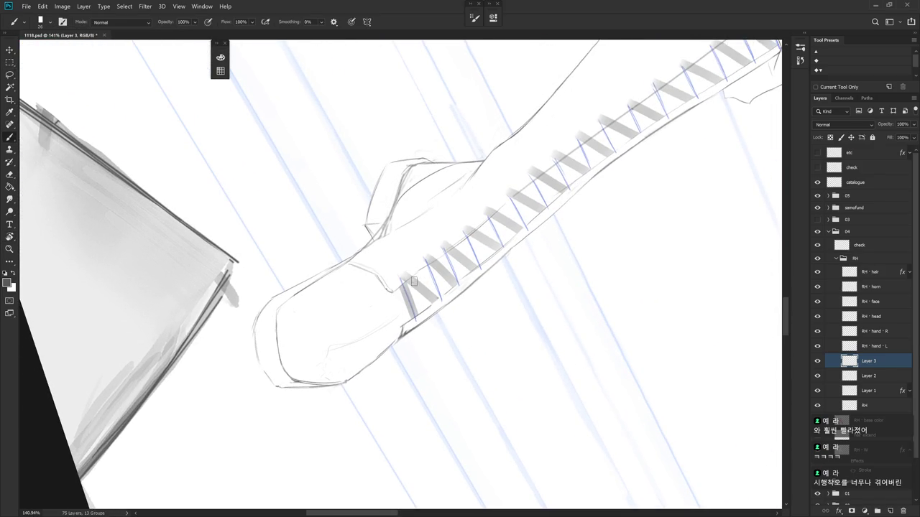
left_click_drag(414, 270, 414, 317)
key("ctrl+z")
left_click_drag(414, 272, 414, 317)
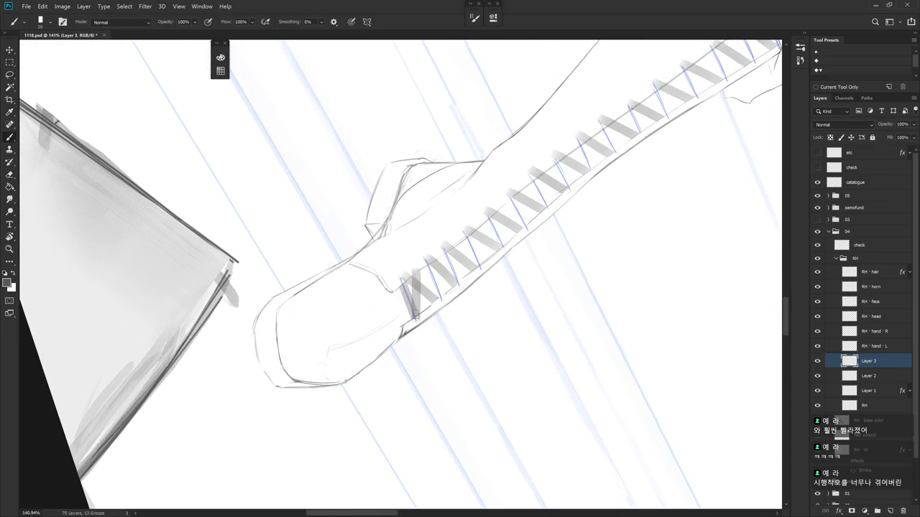
key("ctrl+z")
mouse_move(496, 359)
left_mouse_down()
mouse_move(523, 339)
mouse_move(550, 345)
left_mouse_up()
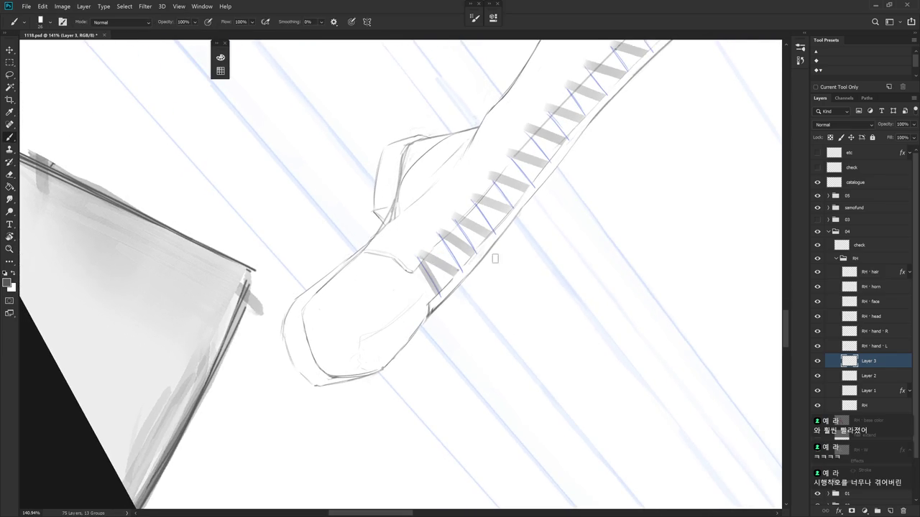
left_click_drag(437, 238, 443, 301)
key("ctrl+z")
left_click_drag(434, 230, 440, 288)
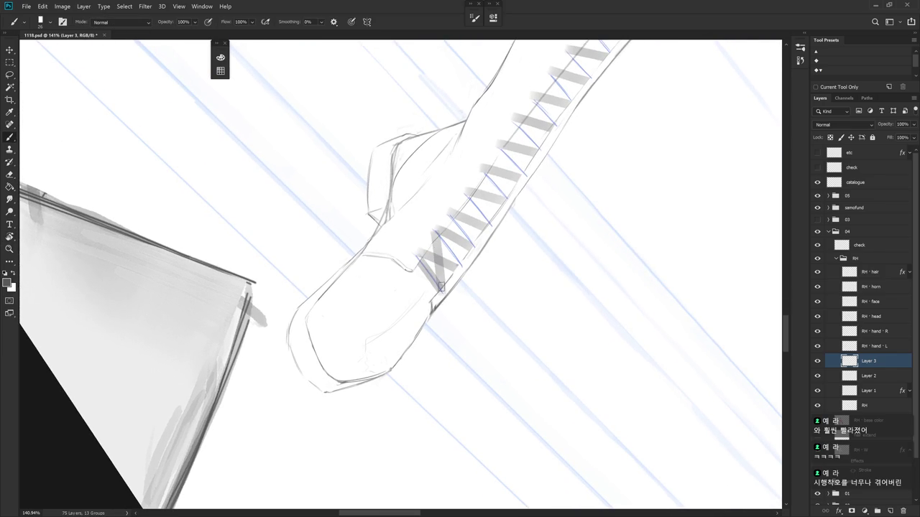
Add thin crossing lace lines stepping up the boot from the lowest bands.
left_click_drag(499, 227, 554, 273)
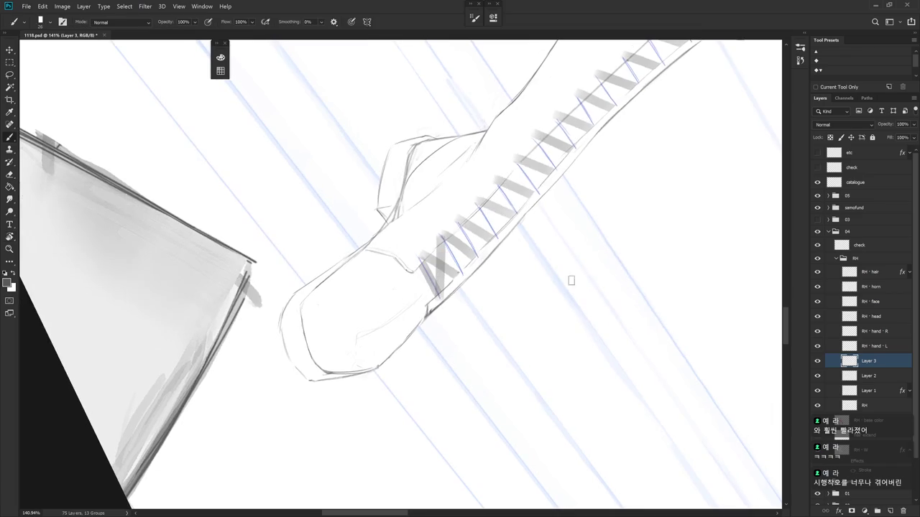
key("r")
mouse_move(561, 238)
left_mouse_down()
mouse_move(486, 255)
mouse_move(466, 282)
left_mouse_up()
key("ctrl+z")
left_click_drag(464, 249, 464, 270)
key("ctrl+z")
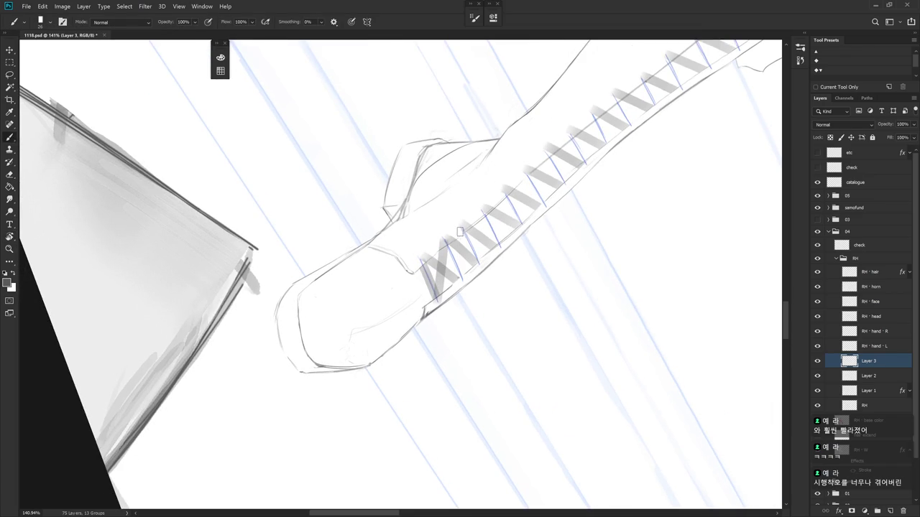
left_click_drag(462, 230, 465, 287)
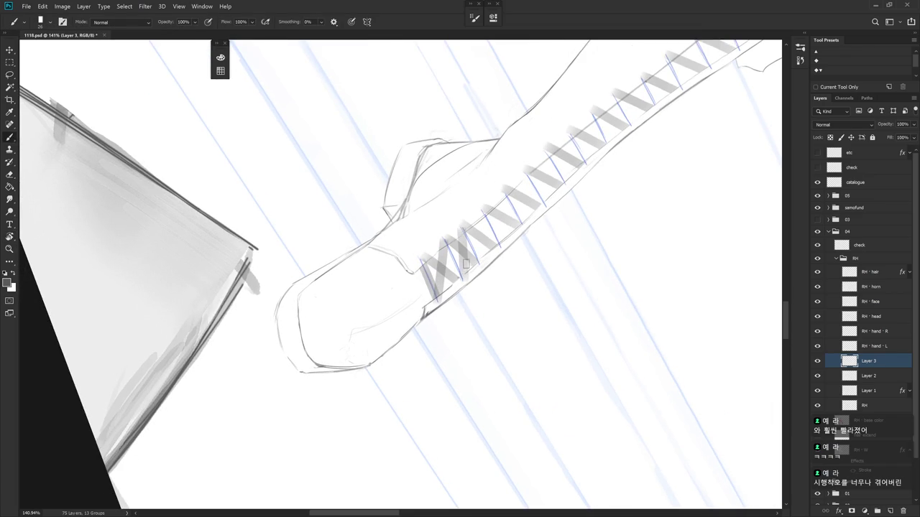
left_click_drag(484, 210, 480, 262)
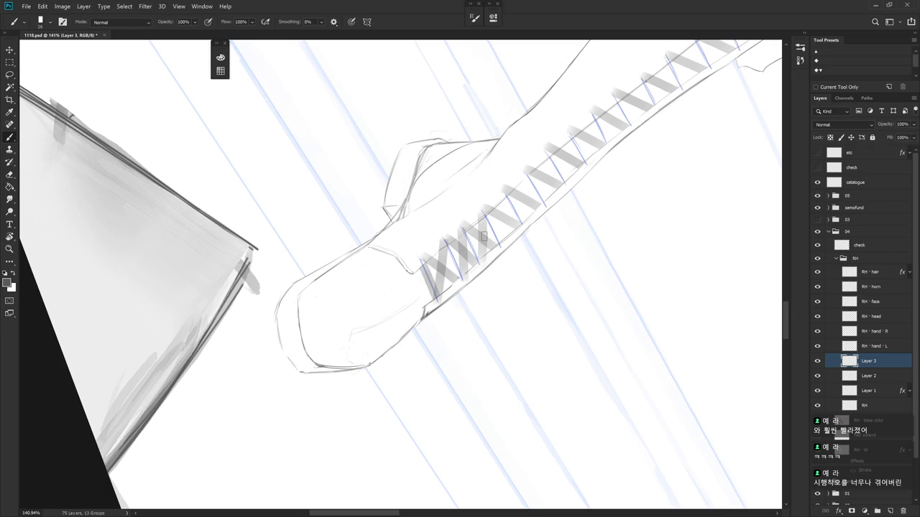
left_click_drag(503, 196, 501, 246)
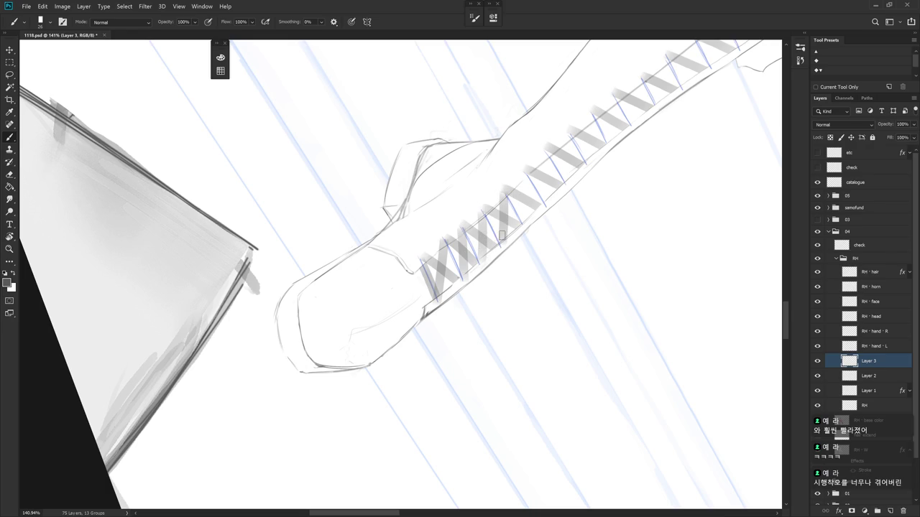
mouse_move(523, 173)
left_mouse_down()
mouse_move(525, 214)
mouse_move(516, 209)
mouse_move(529, 225)
left_mouse_up()
mouse_move(551, 177)
left_mouse_down()
mouse_move(538, 187)
mouse_move(527, 227)
left_mouse_up()
left_click_drag(558, 189, 515, 207)
left_click_drag(511, 174, 506, 215)
key("ctrl+z")
mouse_move(511, 175)
left_mouse_down()
mouse_move(506, 214)
mouse_move(496, 217)
left_mouse_up()
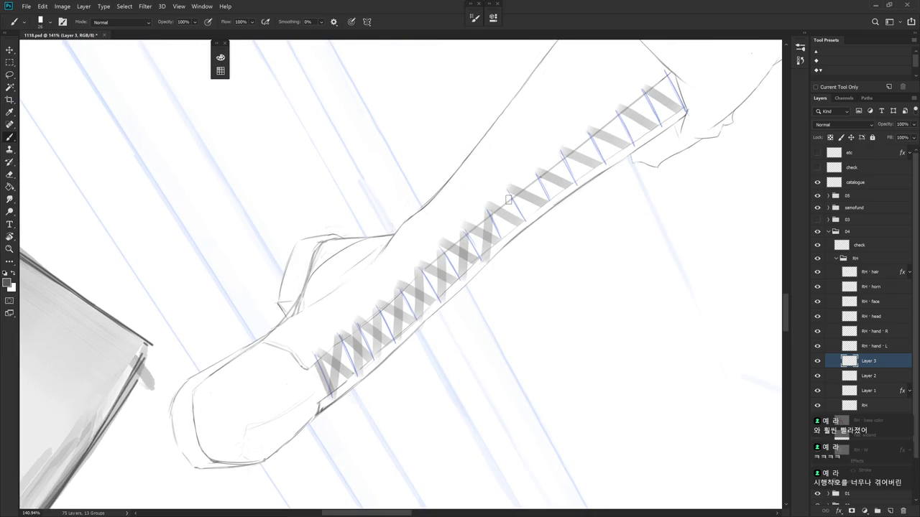
Paint diagonal grey crossing bands higher up toward the top of the lacing.
left_click_drag(507, 197, 503, 243)
key("ctrl+z")
left_click_drag(509, 191, 501, 241)
key("ctrl+z")
left_click_drag(511, 204, 503, 236)
key("r")
left_click_drag(510, 194, 553, 132)
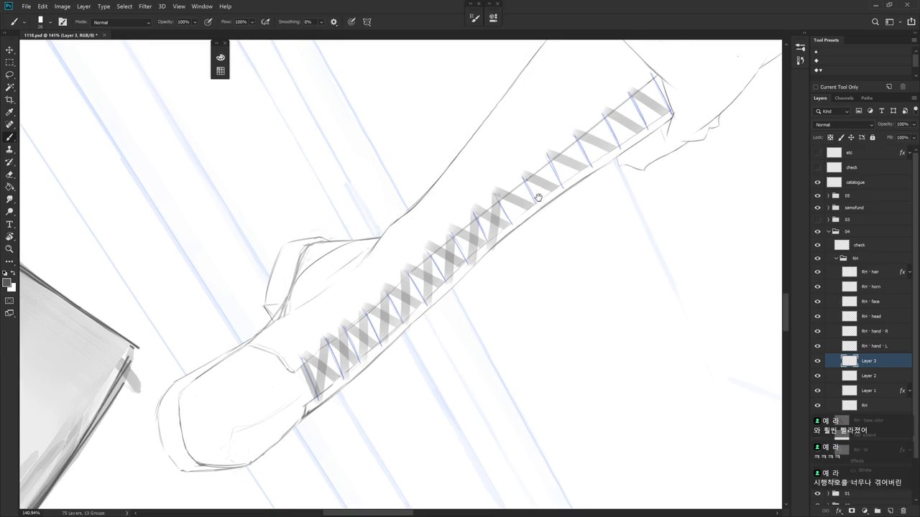
key("b")
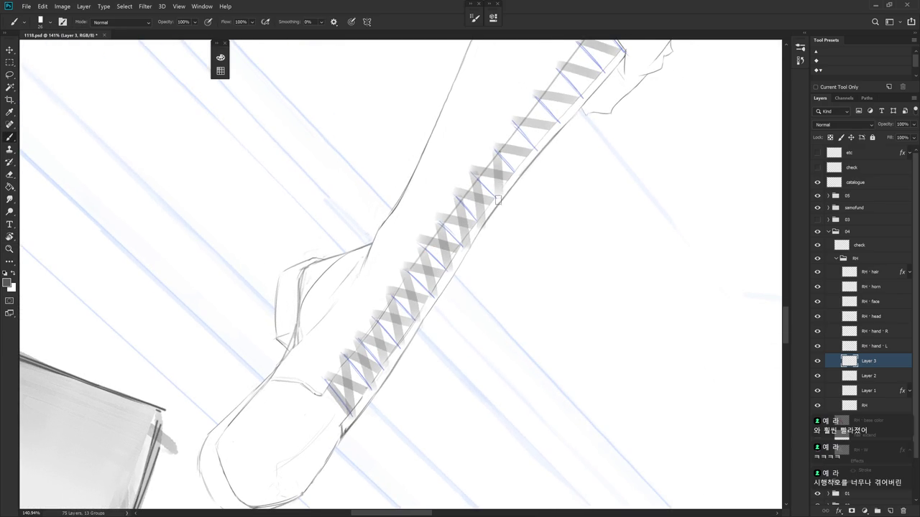
left_click_drag(519, 136, 497, 184)
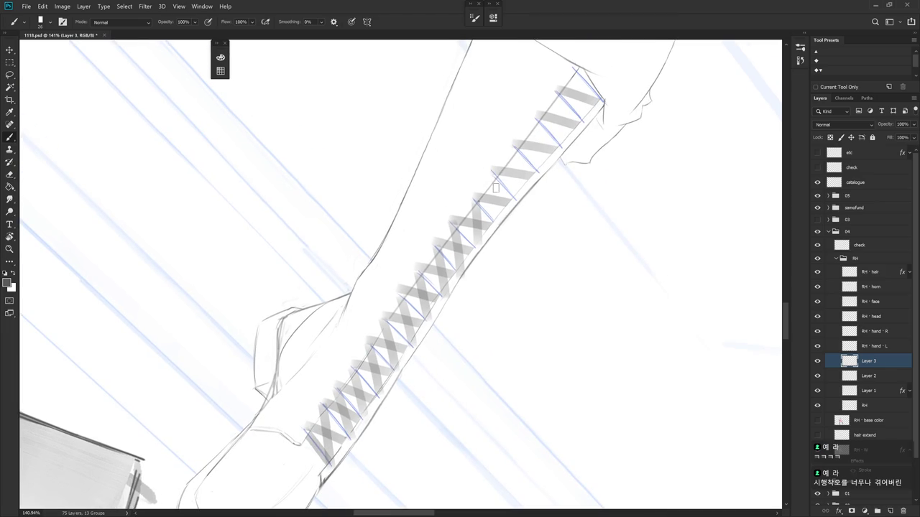
left_click_drag(518, 159, 517, 200)
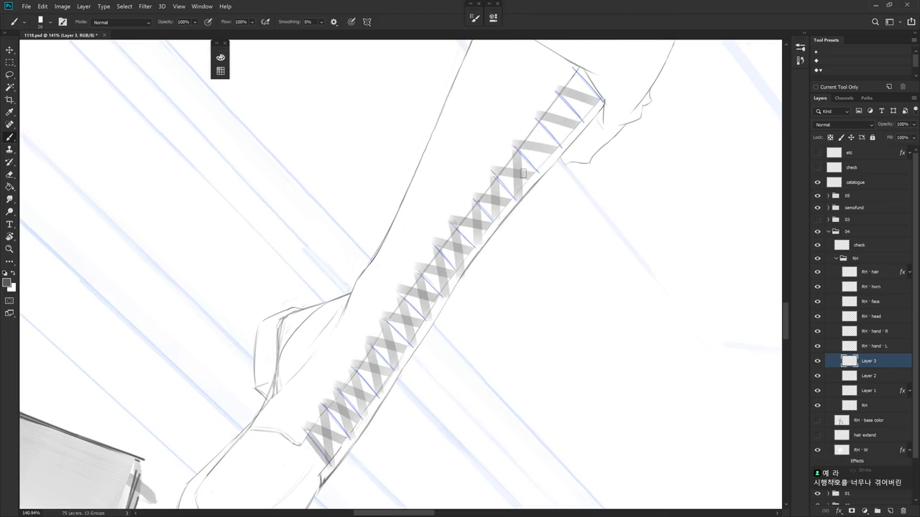
left_click_drag(544, 119, 540, 167)
mouse_move(559, 94)
left_mouse_down()
mouse_move(563, 141)
mouse_move(548, 157)
mouse_move(544, 199)
left_mouse_up()
key("ctrl+z")
mouse_move(553, 166)
left_mouse_down()
mouse_move(561, 195)
mouse_move(542, 207)
left_mouse_up()
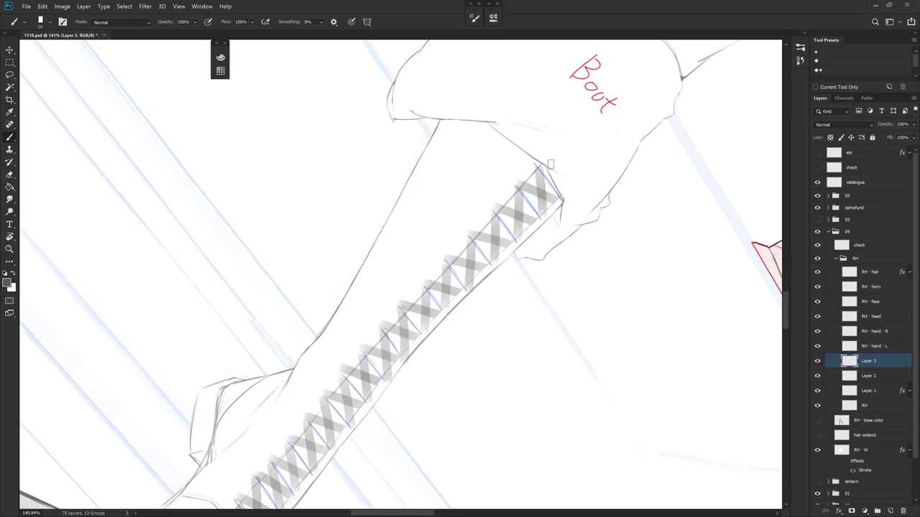
key("l")
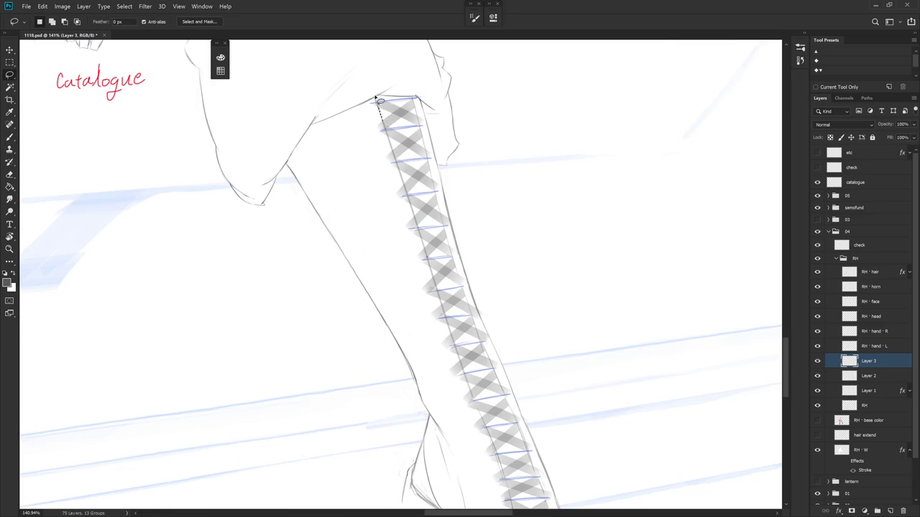
Lasso the area left of the lacing from knee to ankle, clear it and deselect.
mouse_move(374, 95)
left_mouse_down()
mouse_move(491, 435)
mouse_move(410, 331)
left_mouse_up()
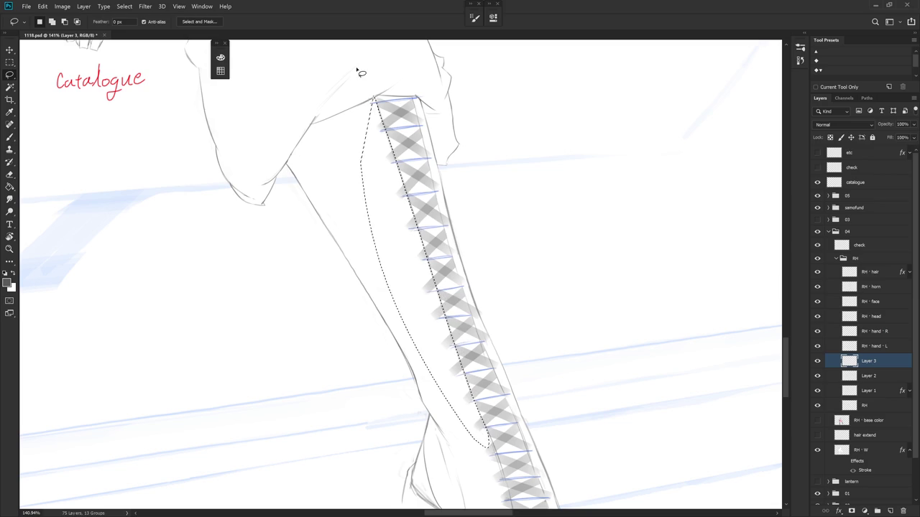
scroll(356, 67, "down", 5)
scroll(511, 261, "down", 1)
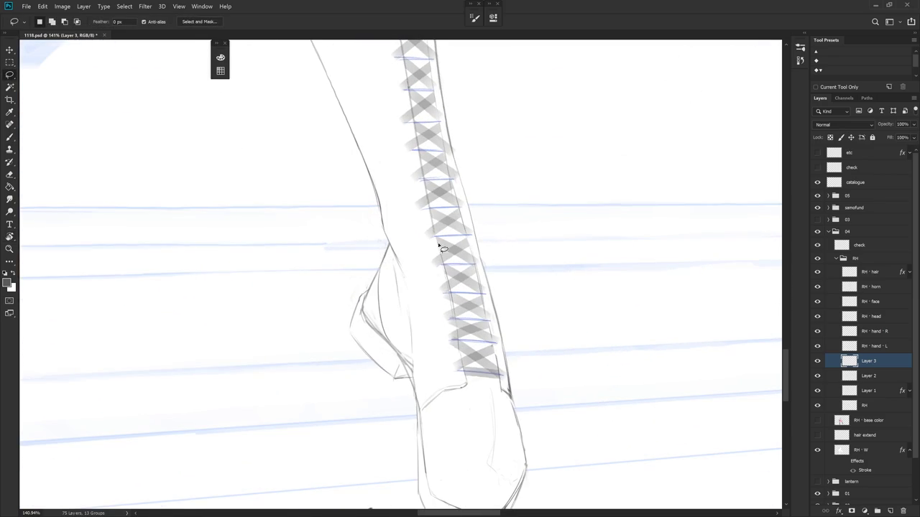
mouse_move(438, 246)
left_mouse_down()
mouse_move(457, 336)
mouse_move(399, 228)
left_mouse_up()
key("ctrl+d")
scroll(503, 287, "down", 5)
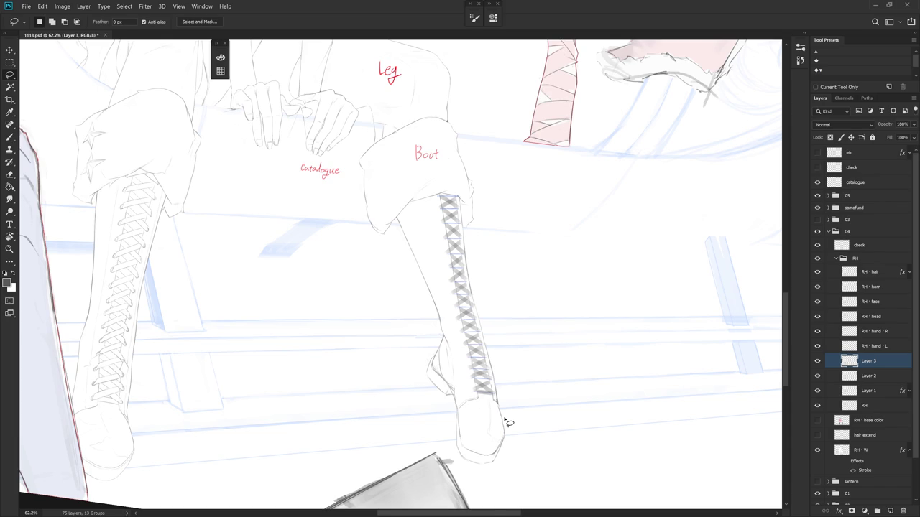
Add an empty Layer 4 above Layer 3.
key("b")
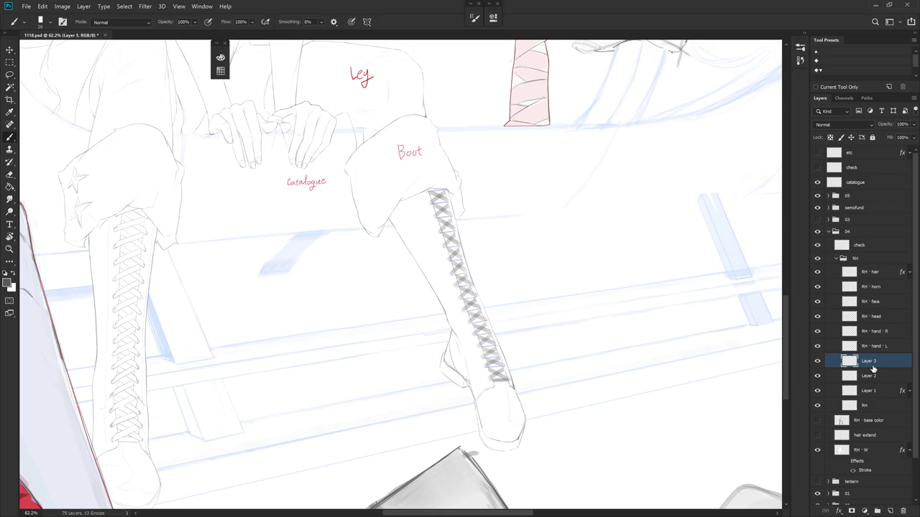
scroll(510, 382, "up", 5)
key("ctrl+shift+n")
key("Return")
Choose a hard-edged brush from the brush preset list.
right_click(646, 344)
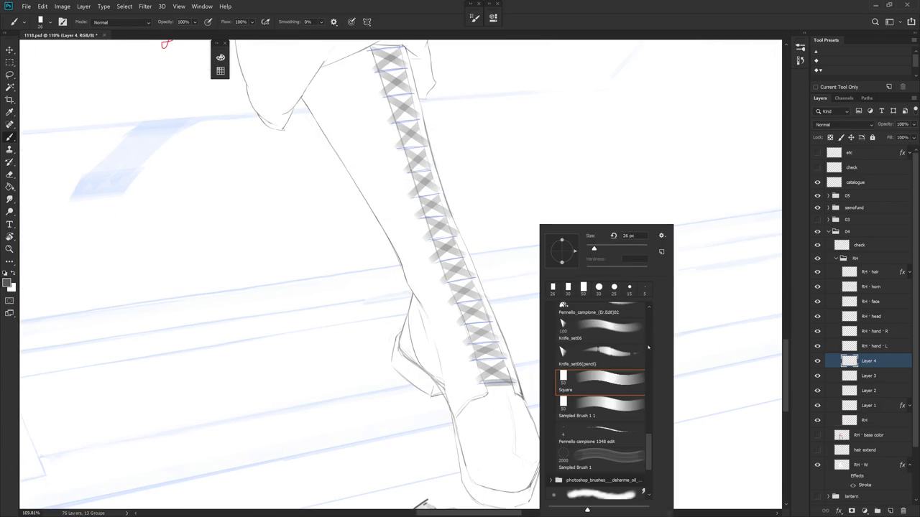
scroll(647, 345, "up", 3)
scroll(646, 338, "up", 3)
scroll(649, 327, "up", 3)
scroll(651, 318, "up", 1)
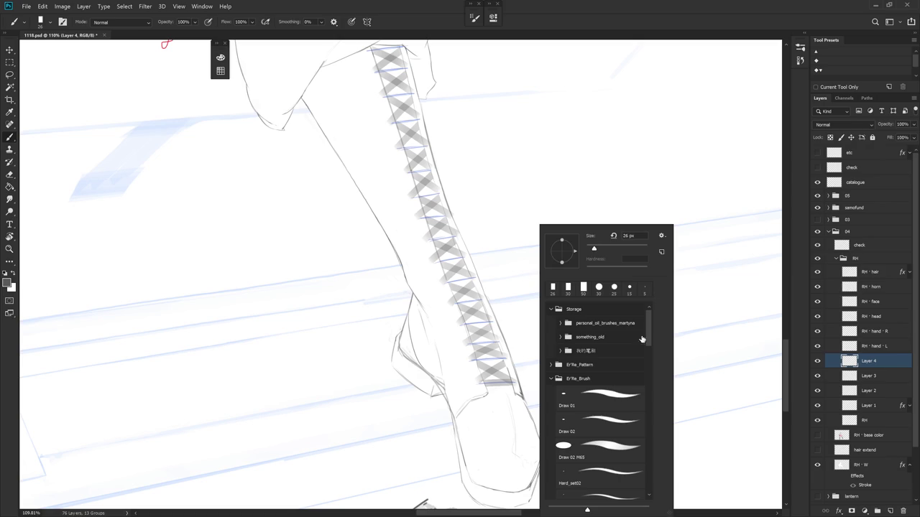
scroll(641, 373, "down", 1)
left_click(607, 454)
key("Return")
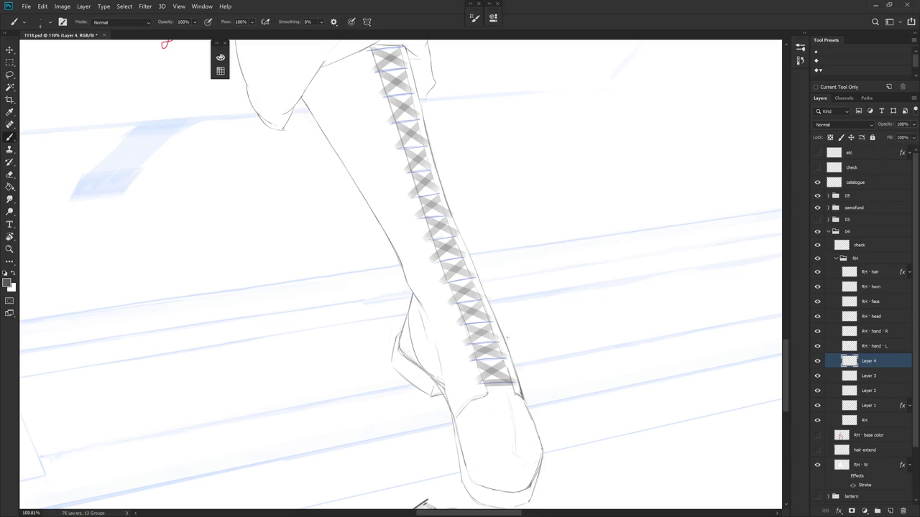
scroll(522, 358, "up", 3)
Draw a dark line along the left edge of the lowest lacing.
left_click_drag(498, 285, 489, 395)
scroll(485, 356, "up", 3)
left_click_drag(485, 355, 414, 383)
left_click_drag(379, 291, 390, 327)
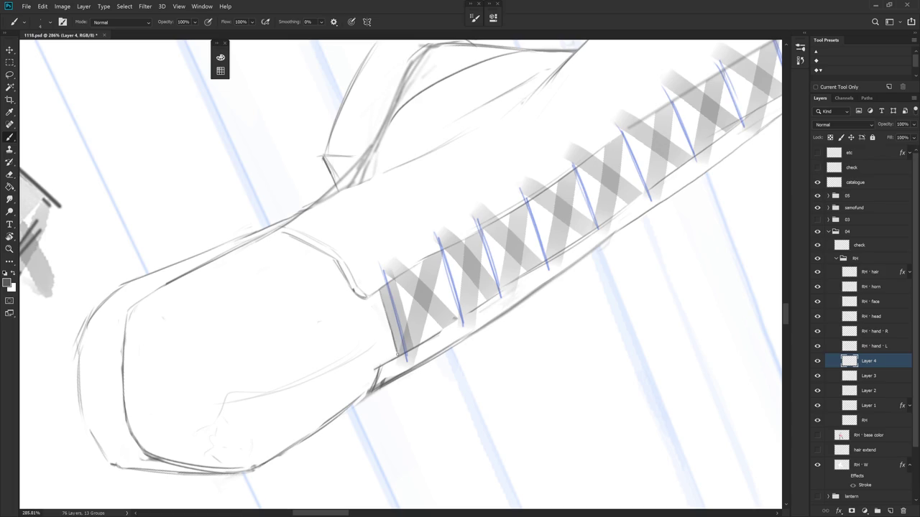
left_click_drag(396, 281, 406, 318)
key("ctrl+z")
left_click_drag(396, 281, 406, 322)
key("ctrl+z")
left_click_drag(395, 283, 405, 317)
Draw a dark line along the lacing's right edge and redraw the left edge cleanly.
key("r")
left_click_drag(503, 390, 554, 264)
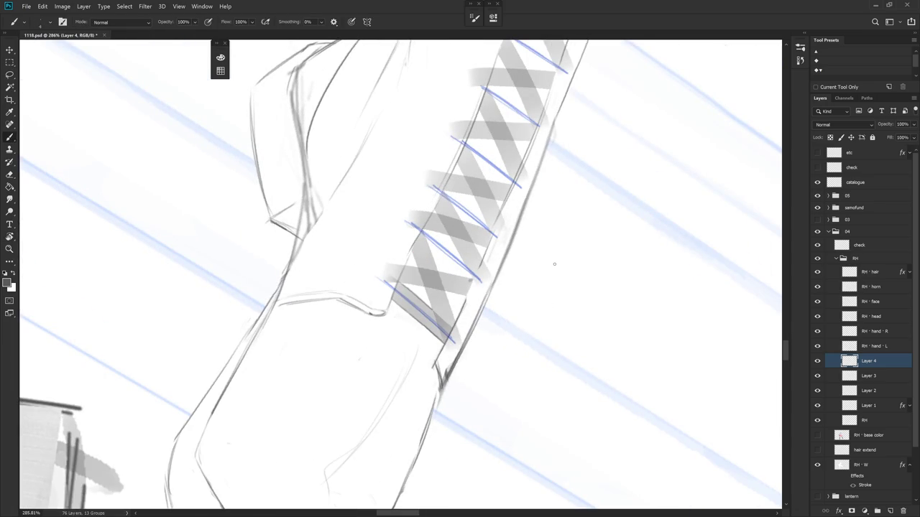
left_click_drag(460, 323, 445, 297)
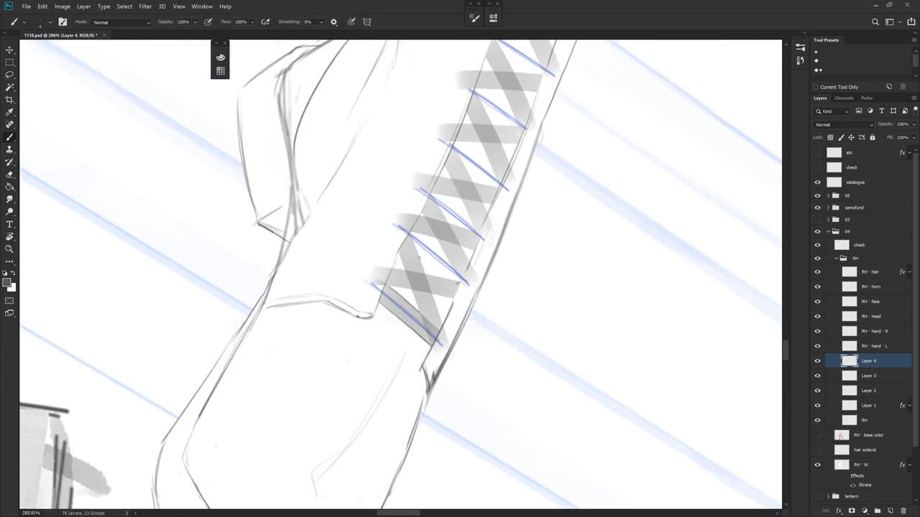
left_click_drag(414, 239, 450, 354)
left_click_drag(402, 260, 426, 318)
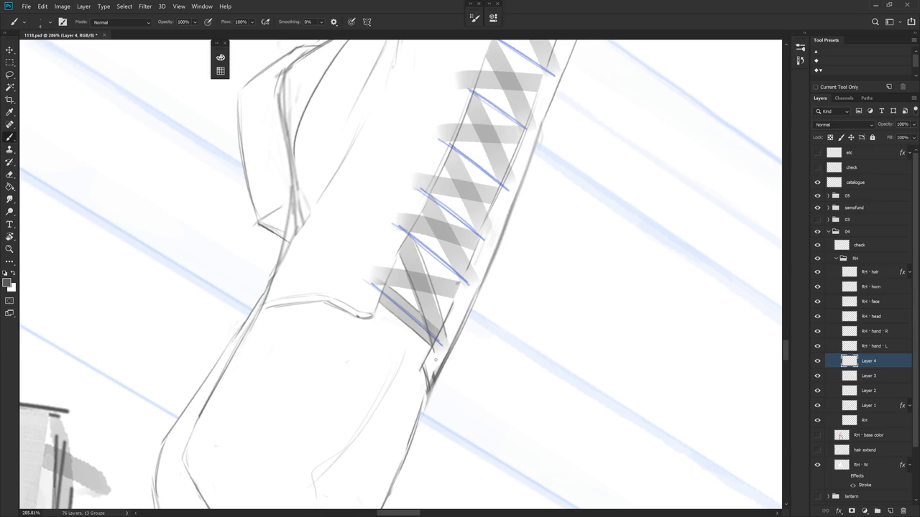
key("ctrl+z")
left_click_drag(400, 252, 435, 351)
key("ctrl+z")
left_click_drag(398, 250, 434, 339)
Add a thin grey line along the lacing, then zoom onto the ankle lacing.
key("r")
left_click_drag(468, 416, 541, 252)
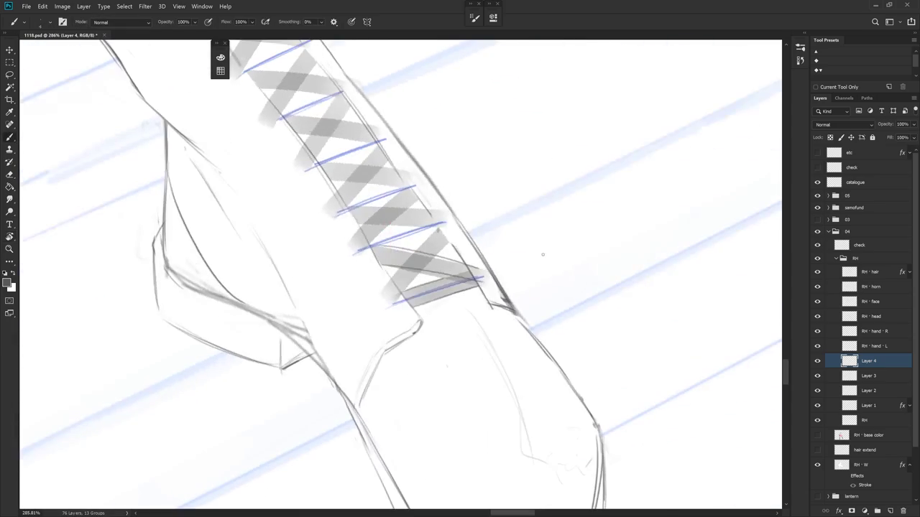
key("r")
left_click_drag(456, 401, 386, 176)
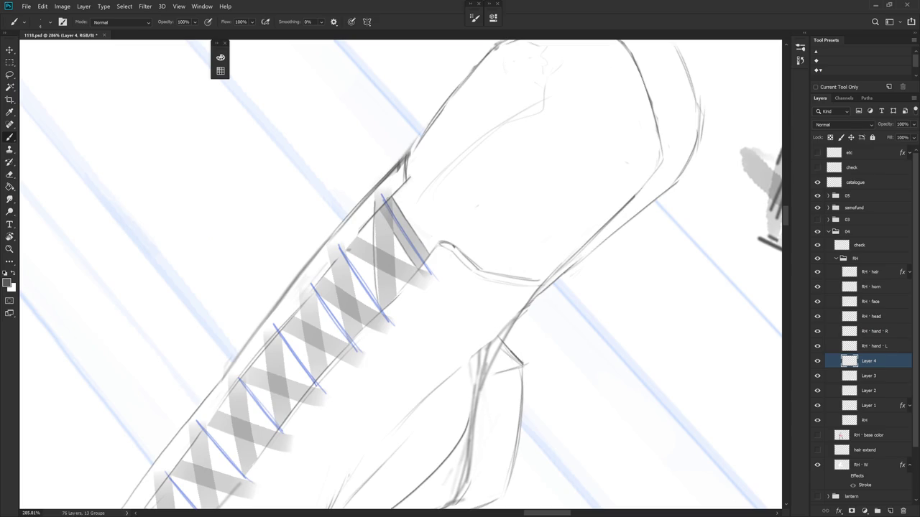
left_click_drag(392, 222, 397, 294)
key("Escape")
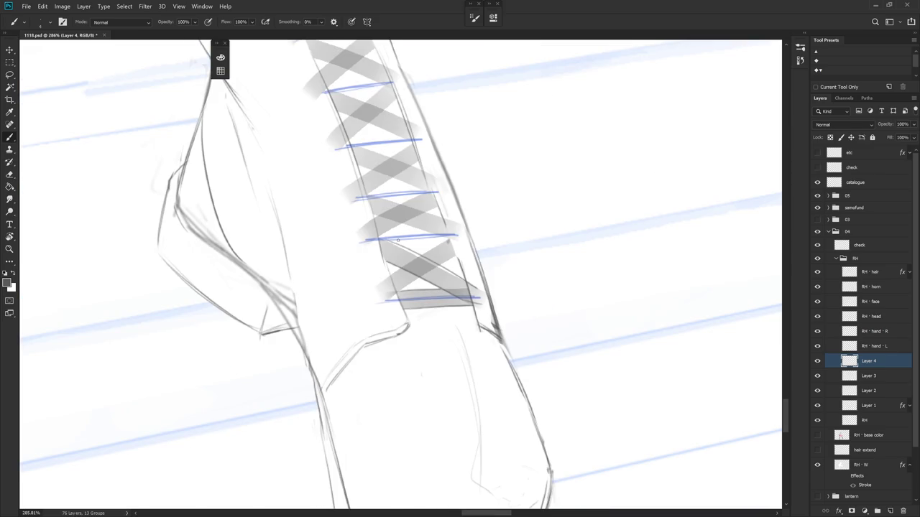
scroll(397, 241, "down", 5)
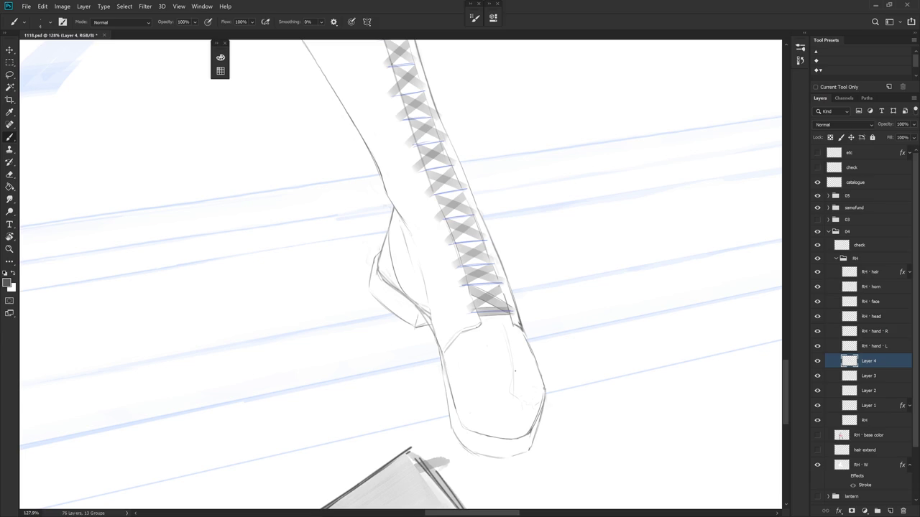
scroll(514, 371, "up", 2)
left_click_drag(514, 370, 467, 259)
scroll(456, 246, "up", 4)
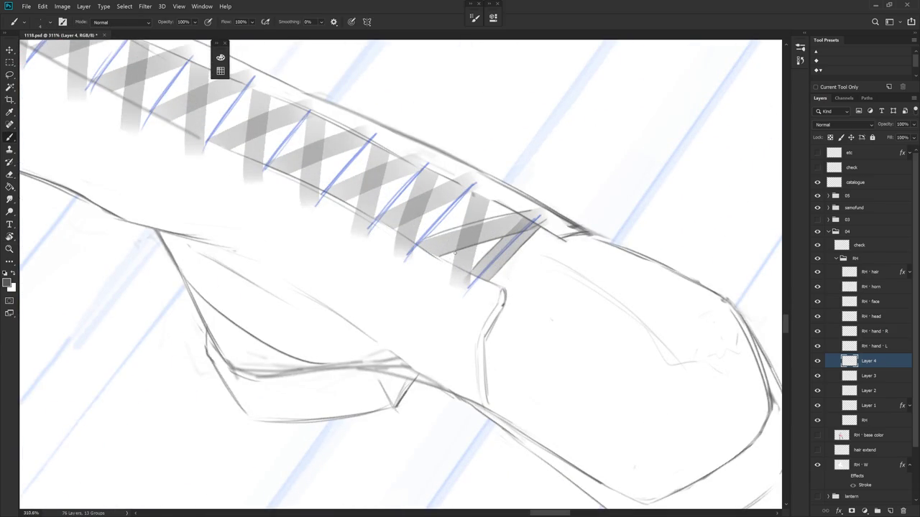
left_click_drag(454, 266, 447, 231)
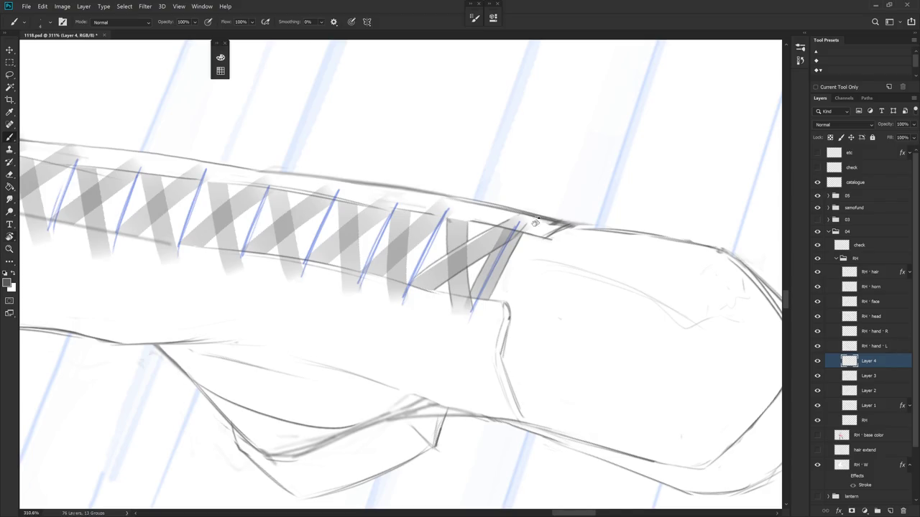
left_click_drag(527, 215, 496, 329)
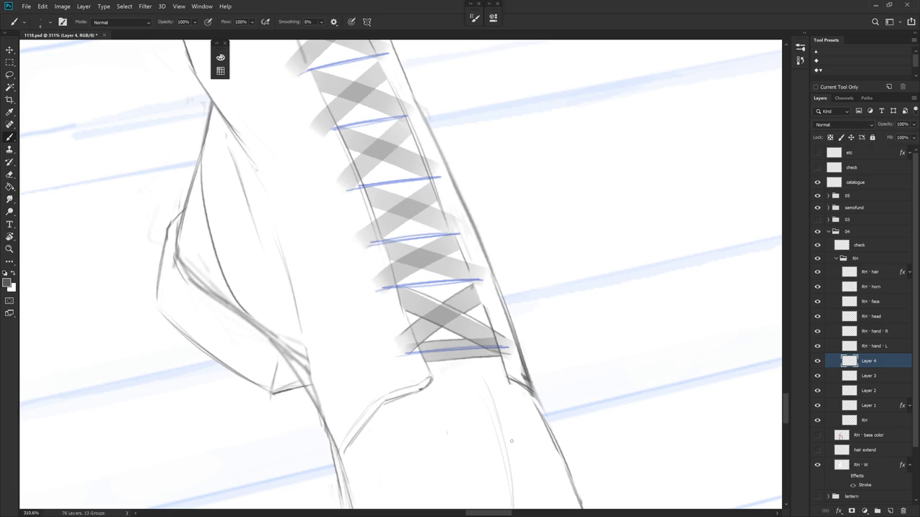
Hide the blue lace guide lines and select the RH line-art layer.
left_click(819, 392)
left_click(819, 392)
left_click(818, 406)
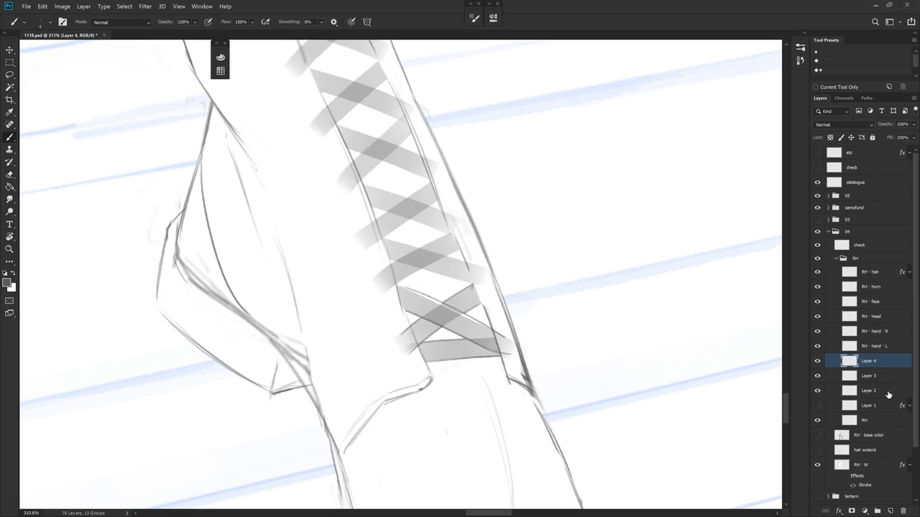
left_click_drag(613, 368, 562, 358)
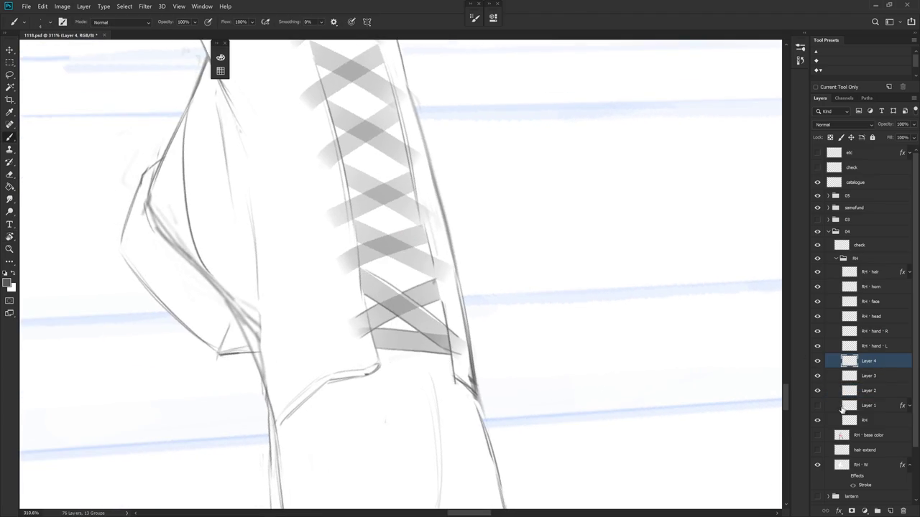
left_click(618, 390, "ctrl")
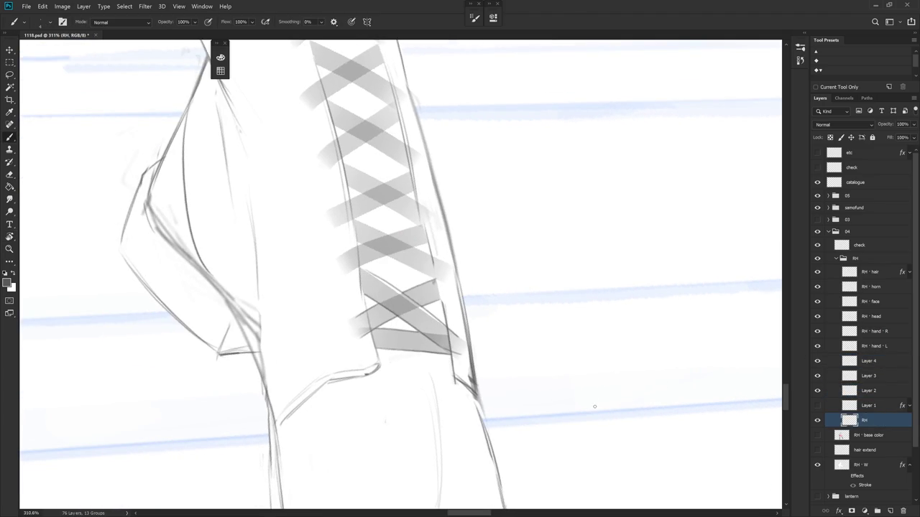
Touch up and erase line art at the lower lacing's right edge, then reselect Layer 4.
key("e")
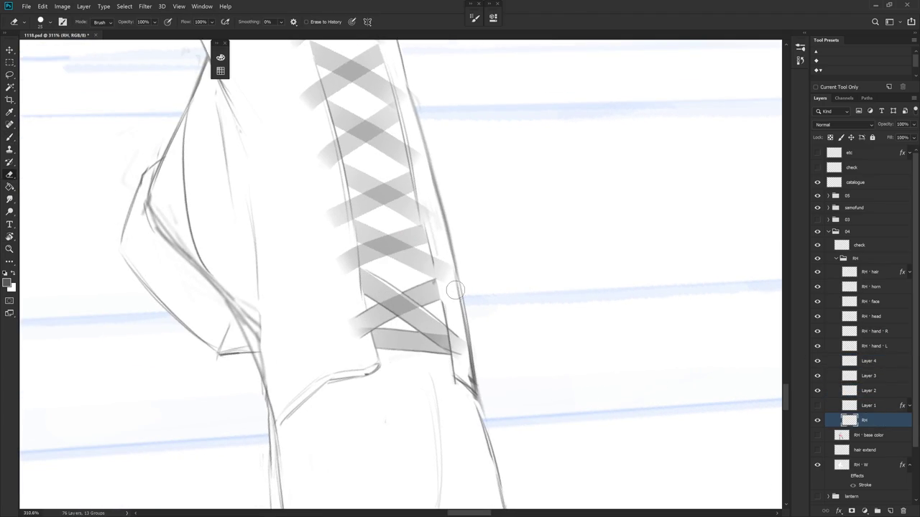
key("b")
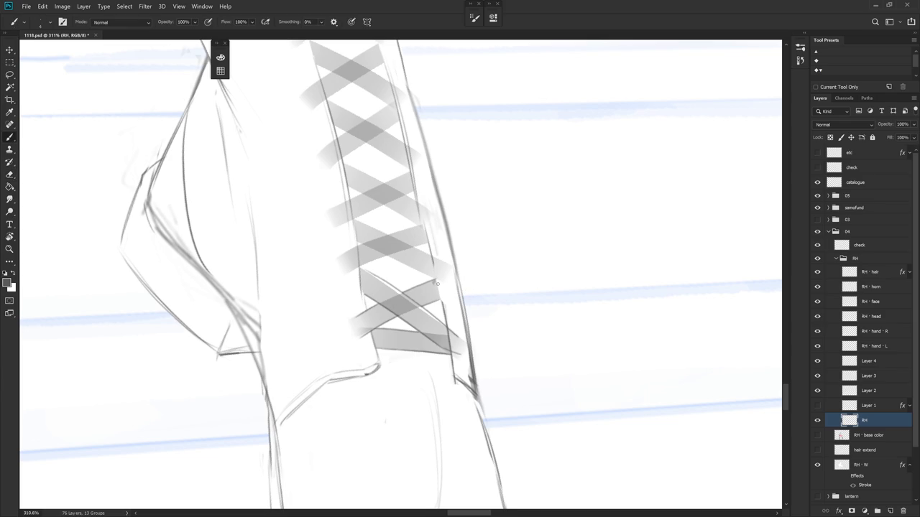
left_click_drag(437, 288, 442, 306)
key("e")
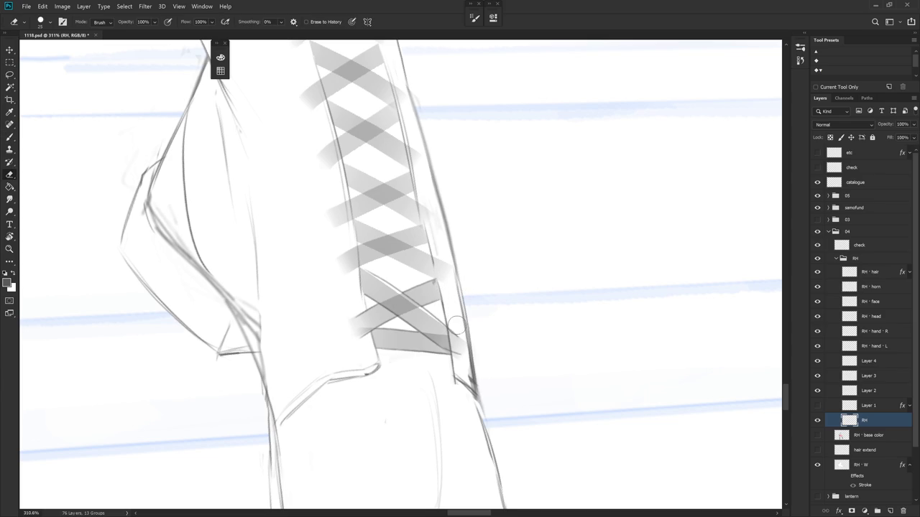
left_click_drag(455, 332, 458, 349)
scroll(475, 303, "down", 3)
scroll(493, 328, "up", 2)
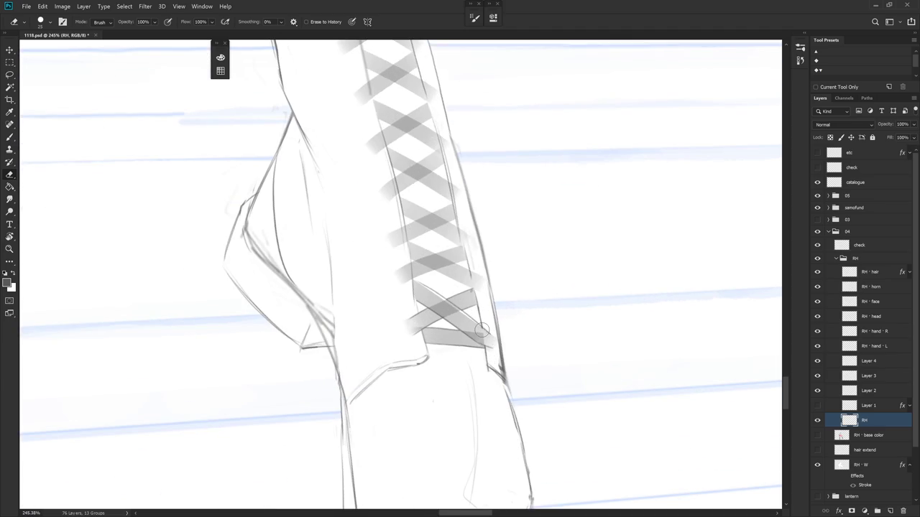
left_click(819, 363)
left_click(821, 363)
left_click(873, 362)
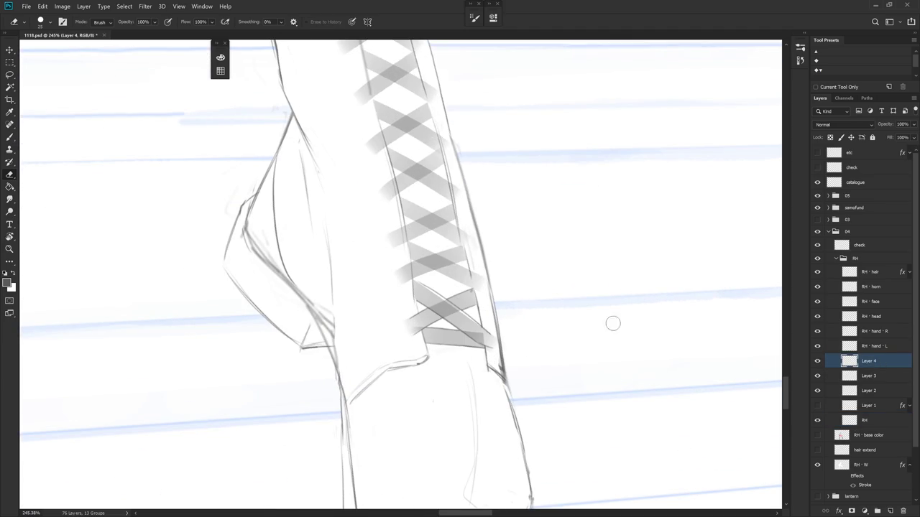
Brush a dark edge line down the lacing near the ankle on Layer 4.
scroll(481, 304, "up", 1)
mouse_move(488, 313)
left_mouse_down()
mouse_move(431, 390)
mouse_move(488, 332)
mouse_move(489, 318)
left_mouse_up()
key("b")
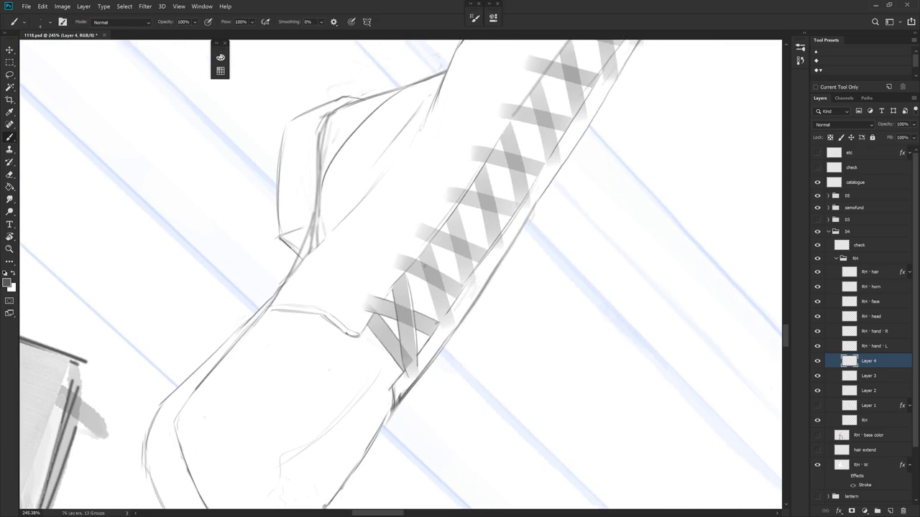
mouse_move(424, 274)
left_mouse_down()
mouse_move(400, 246)
mouse_move(407, 189)
left_mouse_up()
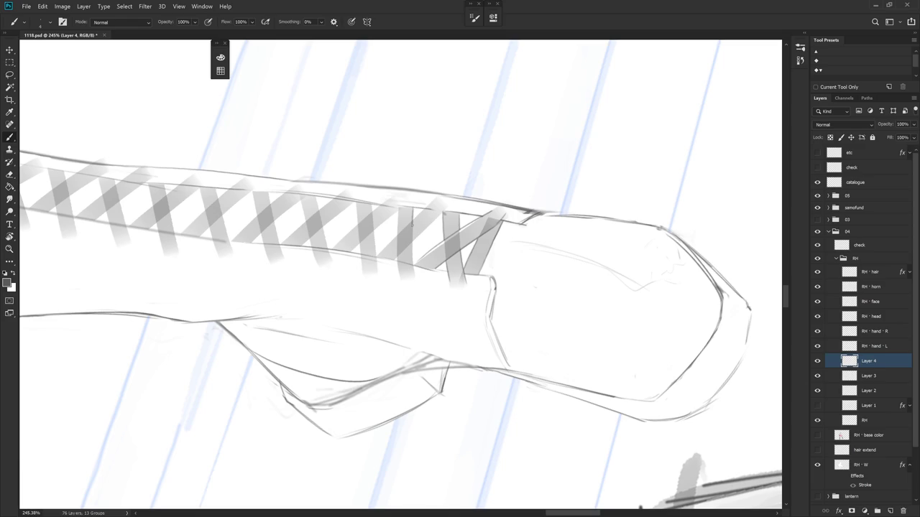
left_click_drag(412, 246, 413, 268)
left_click_drag(397, 211, 401, 275)
key("ctrl+z")
left_click_drag(397, 209, 400, 280)
Zoom out to check the whole drawing, then zoom back in on the ankle.
scroll(406, 324, "down", 5)
left_click_drag(514, 304, 517, 117)
scroll(499, 237, "down", 3)
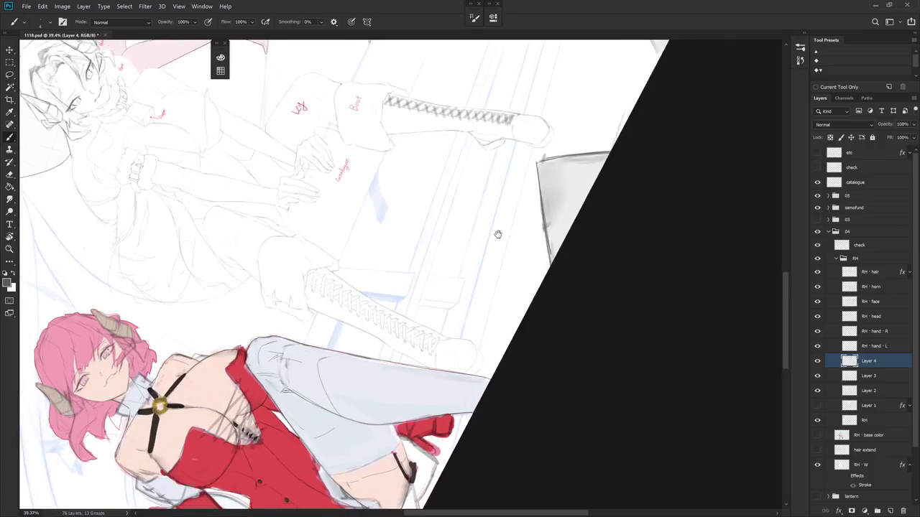
scroll(511, 179, "up", 3)
scroll(511, 180, "up", 2)
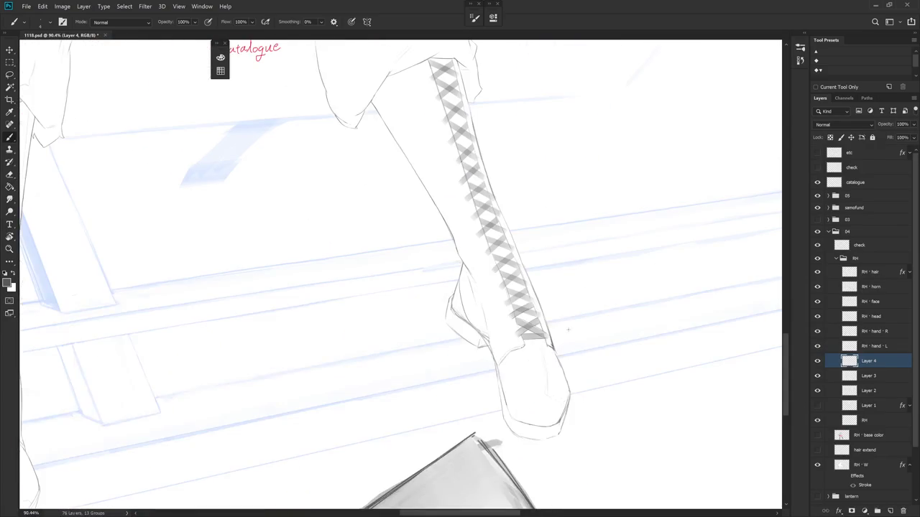
scroll(524, 312, "up", 2)
scroll(544, 328, "up", 2)
Try short dark strokes near the boot edge at the ankle, undoing them.
mouse_move(633, 374)
left_mouse_down()
mouse_move(468, 386)
mouse_move(425, 324)
mouse_move(446, 303)
left_mouse_up()
scroll(445, 303, "up", 2)
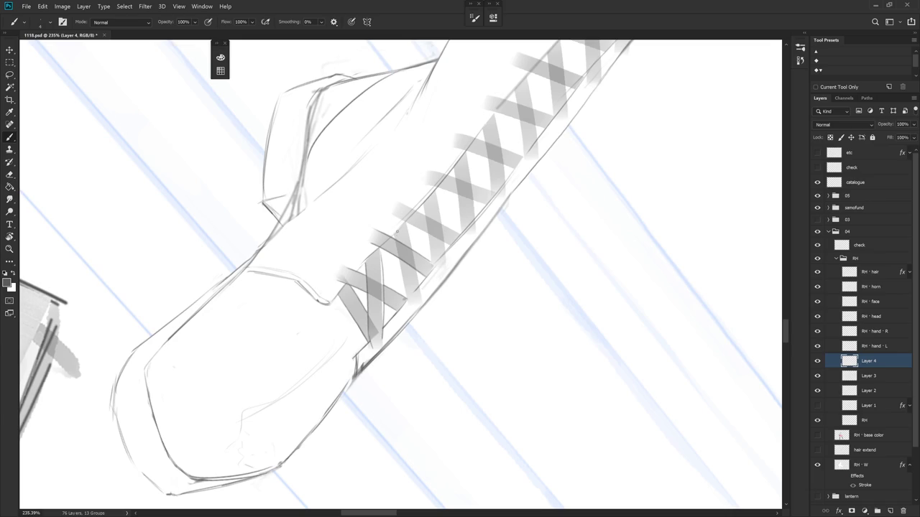
left_click_drag(401, 244, 408, 306)
key("ctrl+z")
key("ctrl+z")
left_click_drag(401, 255, 405, 281)
key("ctrl+z")
key("e")
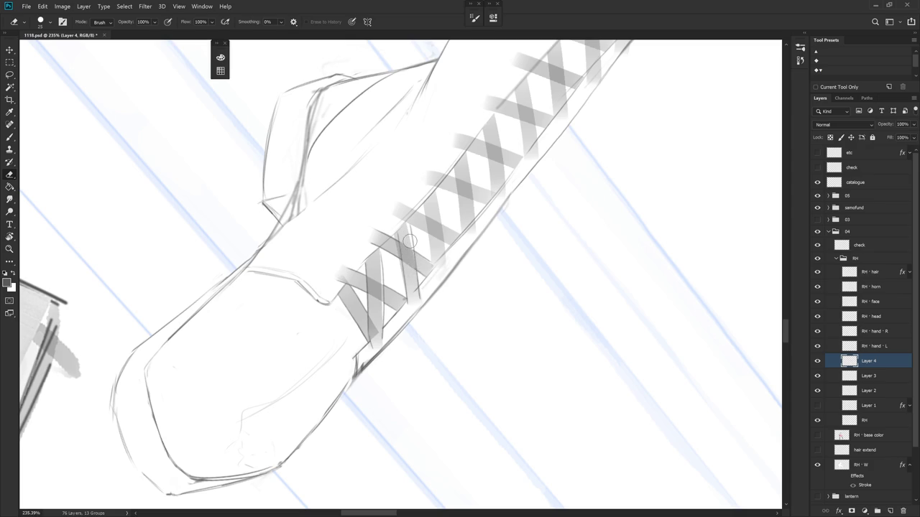
Rotate the view so the boot stands vertical and select the RH line art layer.
key("r")
left_click_drag(409, 242, 503, 309)
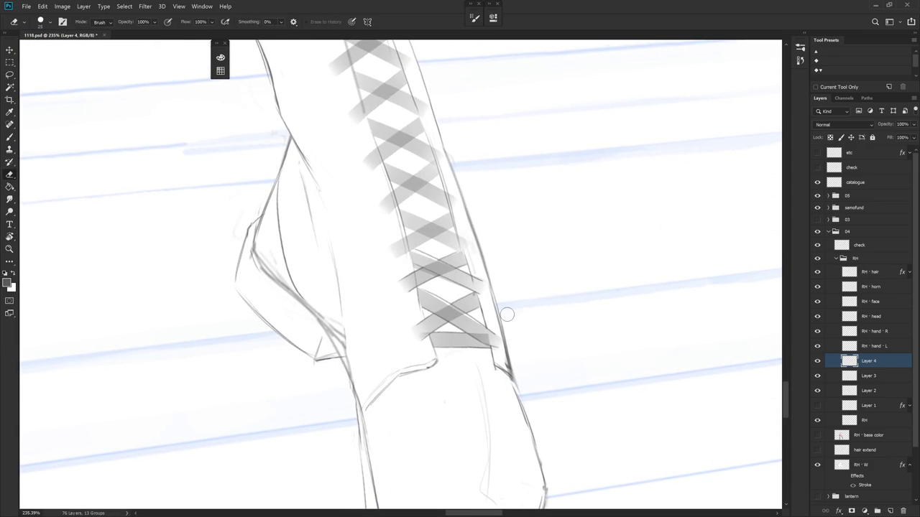
left_click(876, 405)
left_click(882, 393)
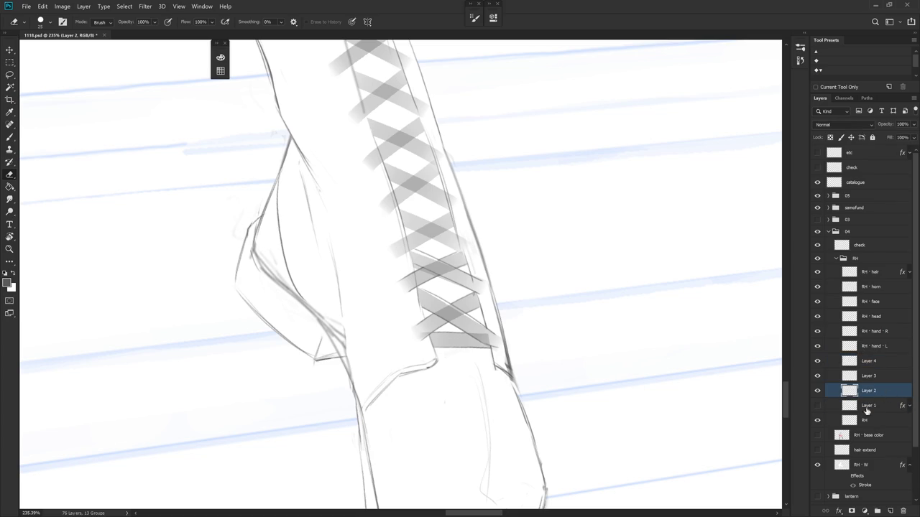
left_click(884, 420)
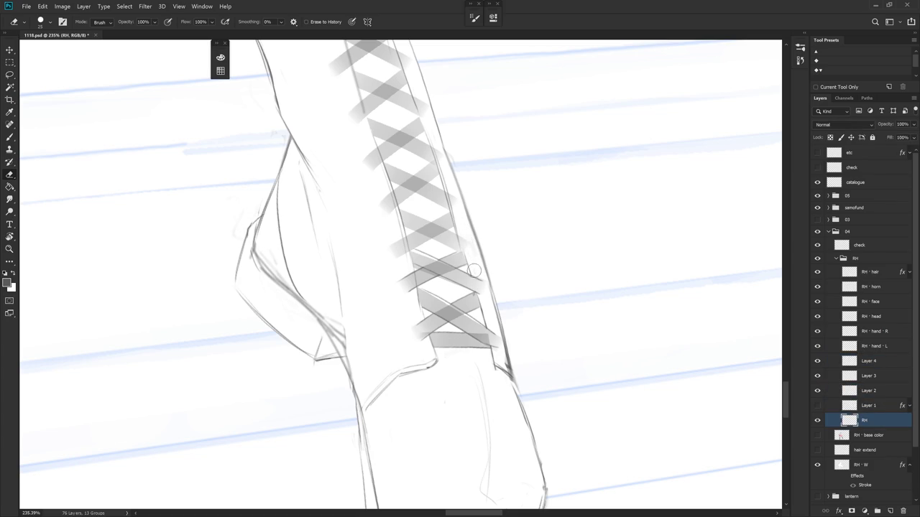
Rotate the view slightly further, then zoom out to show the whole canvas.
key("r")
mouse_move(506, 249)
left_mouse_down()
mouse_move(531, 317)
mouse_move(457, 208)
left_mouse_up()
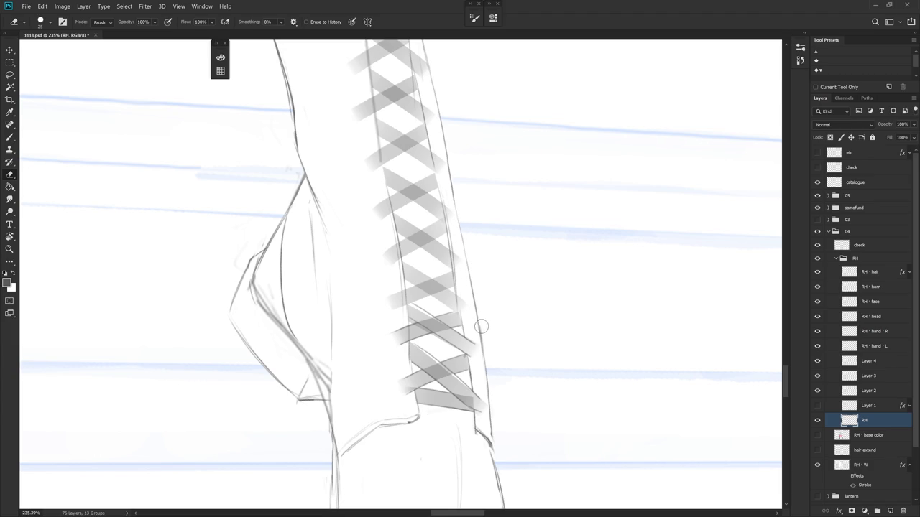
scroll(496, 359, "down", 5)
scroll(530, 410, "down", 2)
scroll(528, 474, "down", 2)
scroll(523, 388, "down", 2)
key("b")
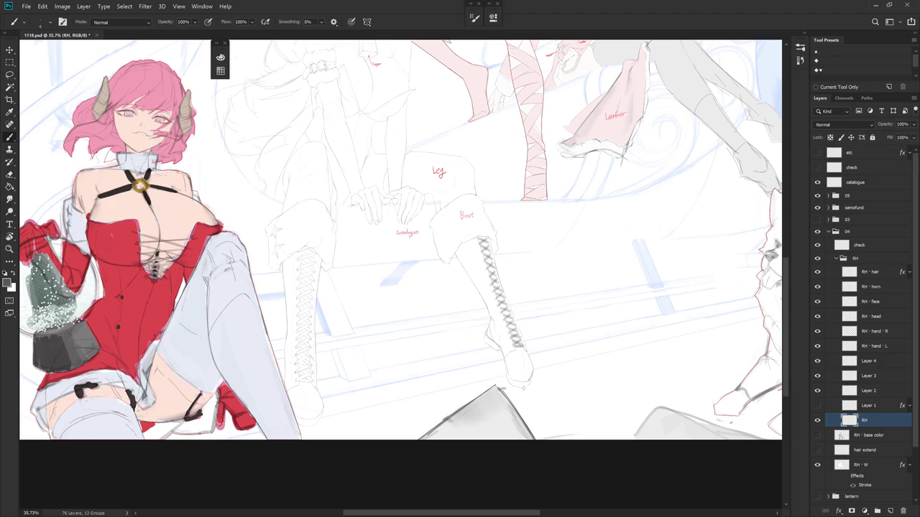
On Layer 4, tilt the view along the boot lacing and redraw a thin lace stroke.
left_click(523, 388, "ctrl")
scroll(554, 319, "up", 5)
scroll(507, 374, "up", 3)
key("r")
mouse_move(507, 374)
left_mouse_down()
mouse_move(529, 348)
mouse_move(529, 369)
mouse_move(517, 269)
left_mouse_up()
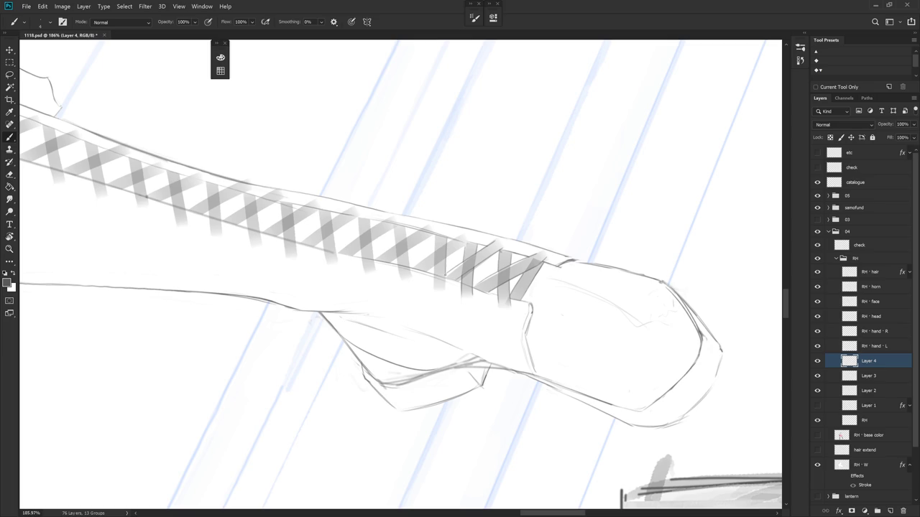
key("ctrl+z")
key("ctrl+z")
left_click_drag(447, 240, 445, 283)
key("ctrl+z")
Re-angle the view and touch up the lower lace lines, alternating Brush and Eraser.
left_click_drag(436, 265, 495, 353)
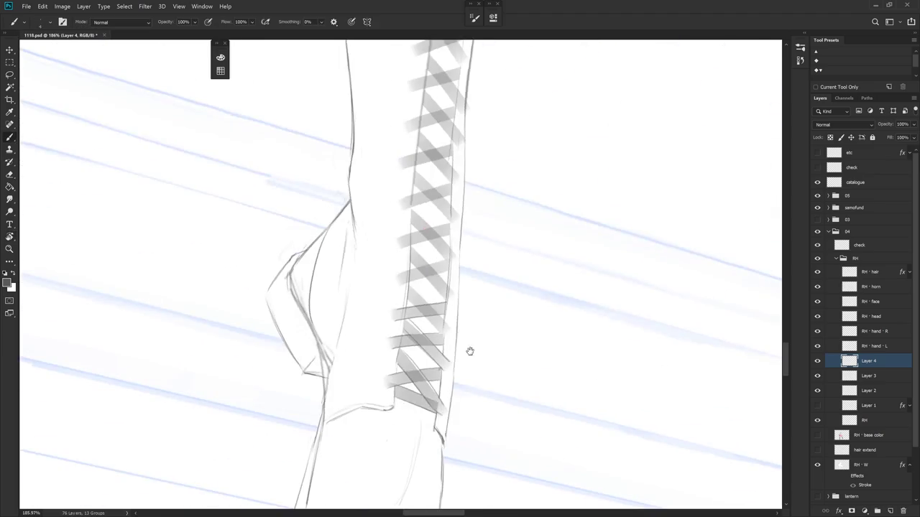
left_click_drag(413, 258, 496, 302)
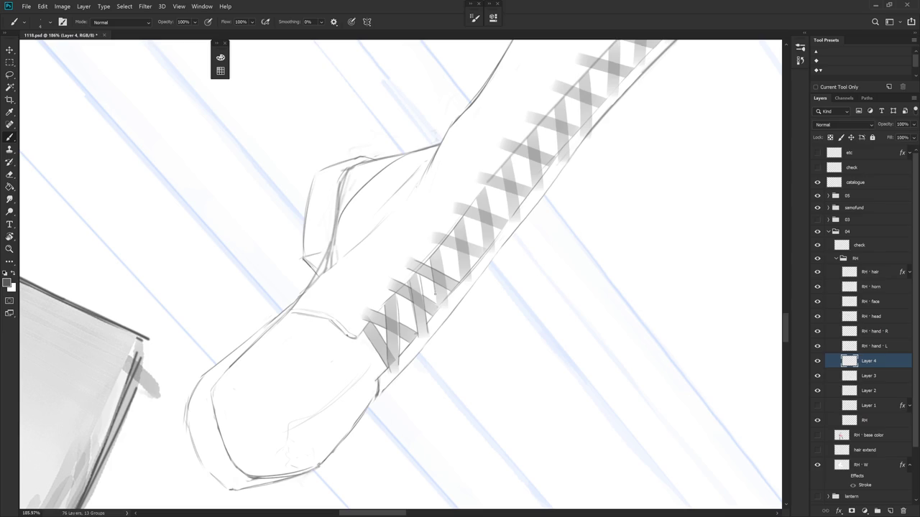
key("e")
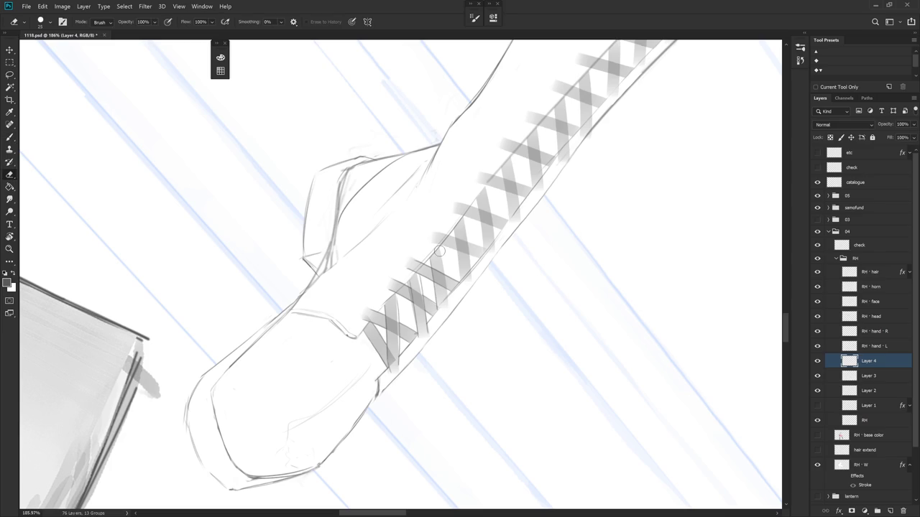
key("b")
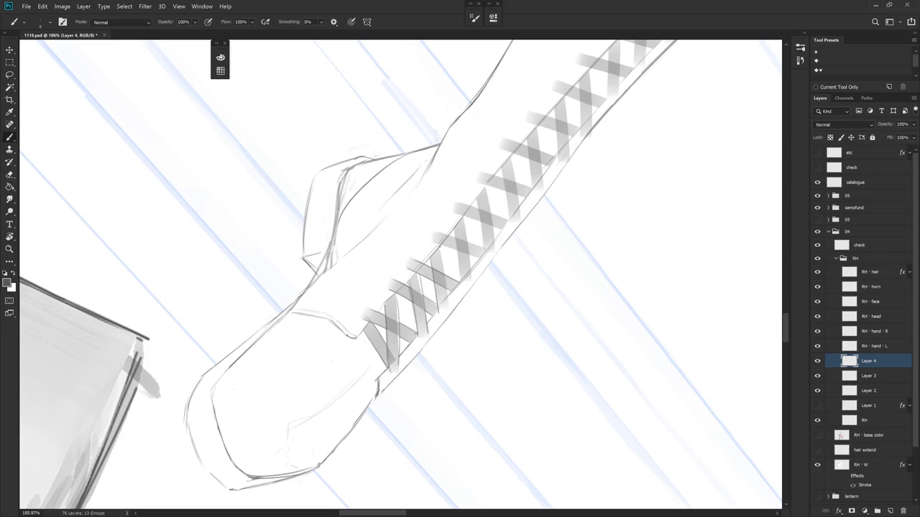
key("e")
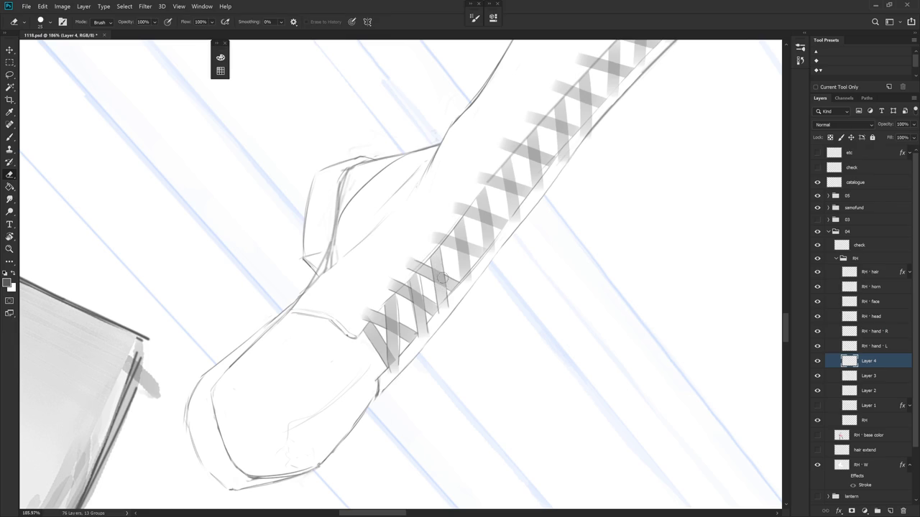
key("b")
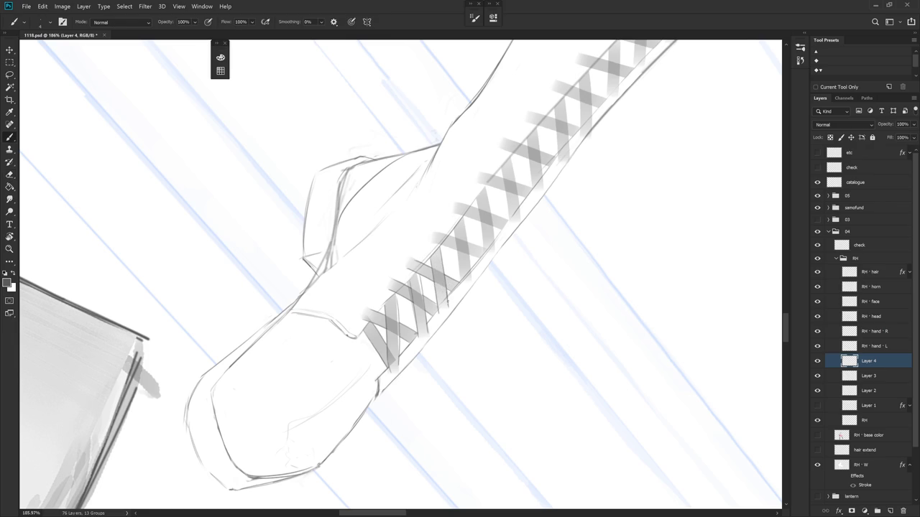
left_click_drag(468, 232, 464, 258)
left_click(870, 406)
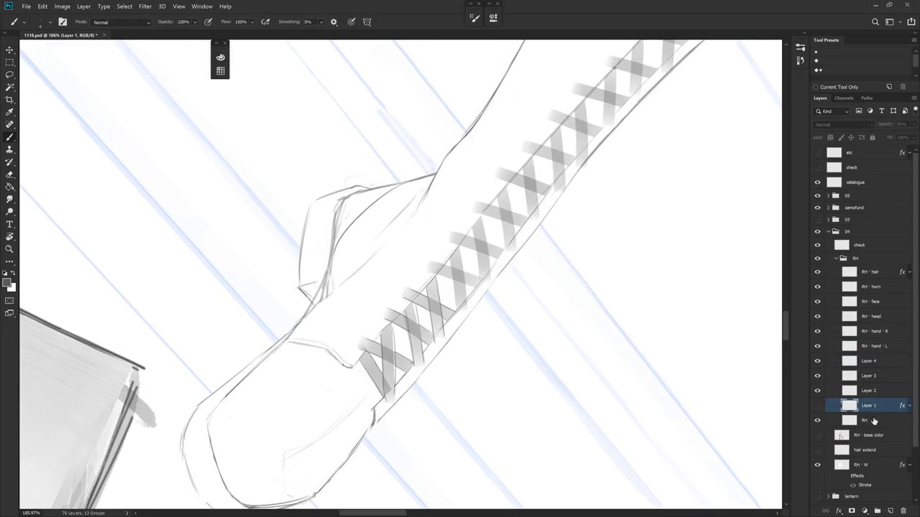
Delete the unused Layer 1, then erase stray lace lines on the RH layer.
left_click(866, 421)
key("e")
left_click(889, 406)
key("Delete")
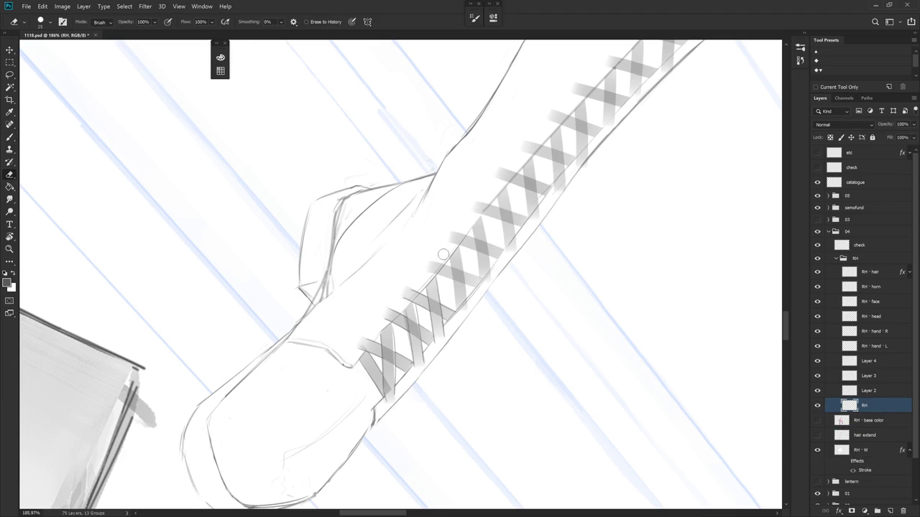
key("r")
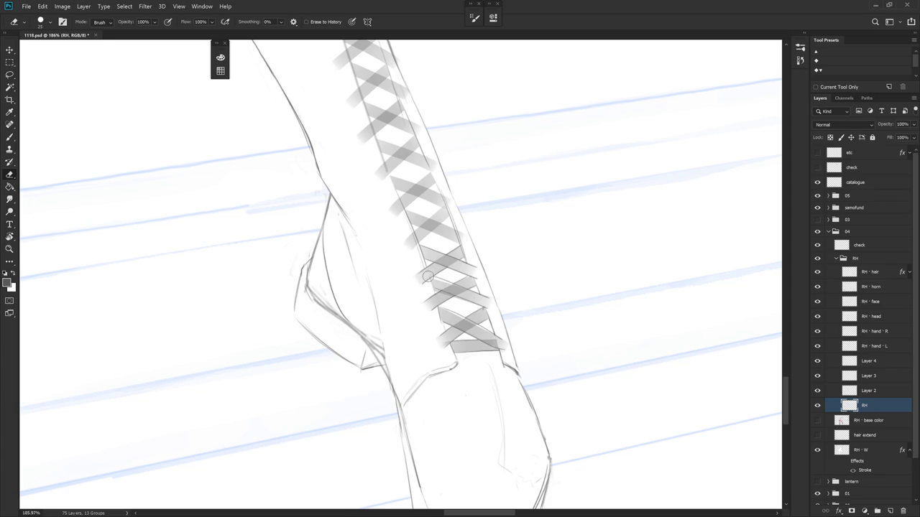
scroll(506, 307, "up", 1)
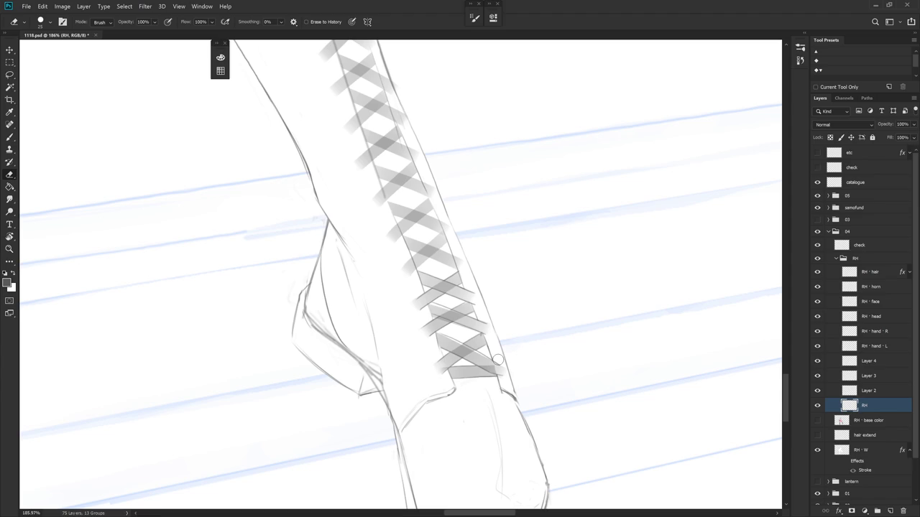
Back on Layer 4, tilt the view diagonally and test a short lace stroke, undoing it.
left_click(873, 365)
key("r")
mouse_move(522, 406)
left_mouse_down()
mouse_move(578, 302)
mouse_move(453, 194)
left_mouse_up()
key("b")
left_click_drag(456, 229, 456, 274)
key("ctrl+z")
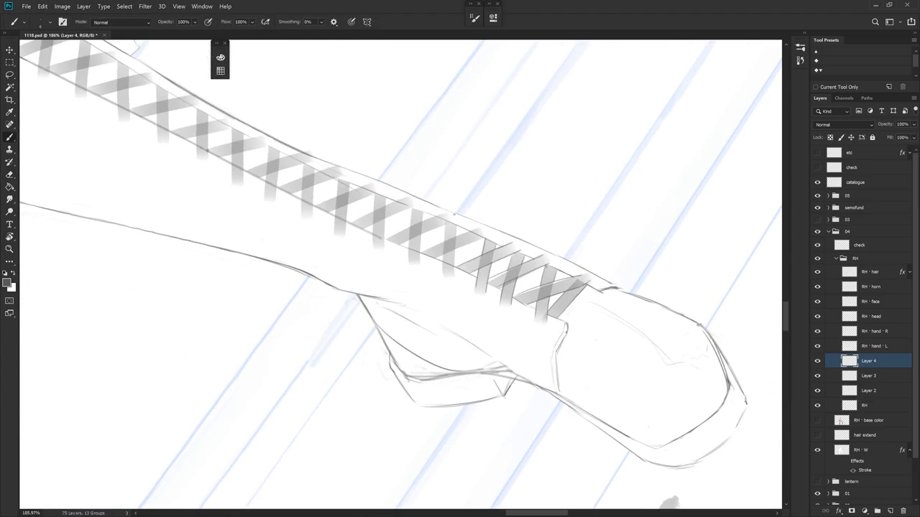
Draw thin lines along the lacing on Layer 4, then rotate the laces upright.
left_click_drag(456, 224, 457, 272)
left_click_drag(445, 225, 445, 270)
key("ctrl+z")
mouse_move(445, 223)
left_mouse_down()
mouse_move(444, 255)
mouse_move(482, 365)
left_mouse_up()
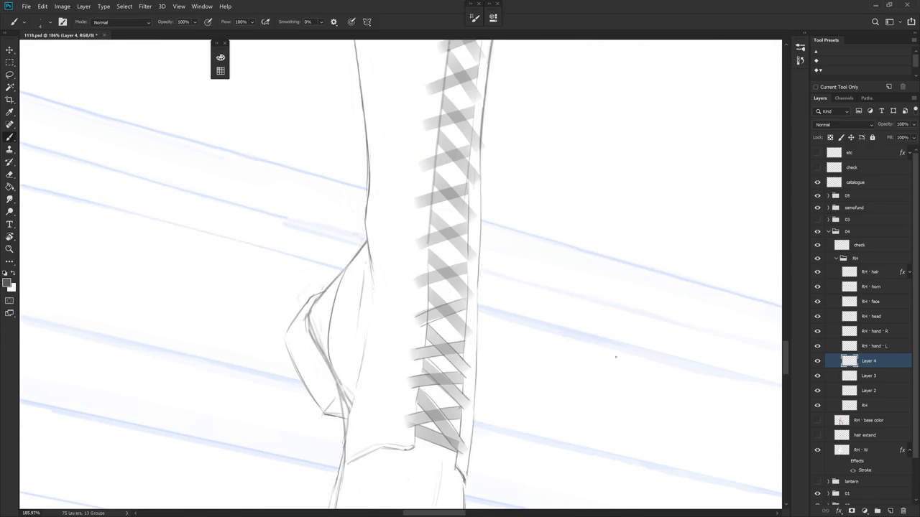
key("r")
mouse_move(639, 381)
left_mouse_down()
mouse_move(496, 259)
mouse_move(407, 207)
left_mouse_up()
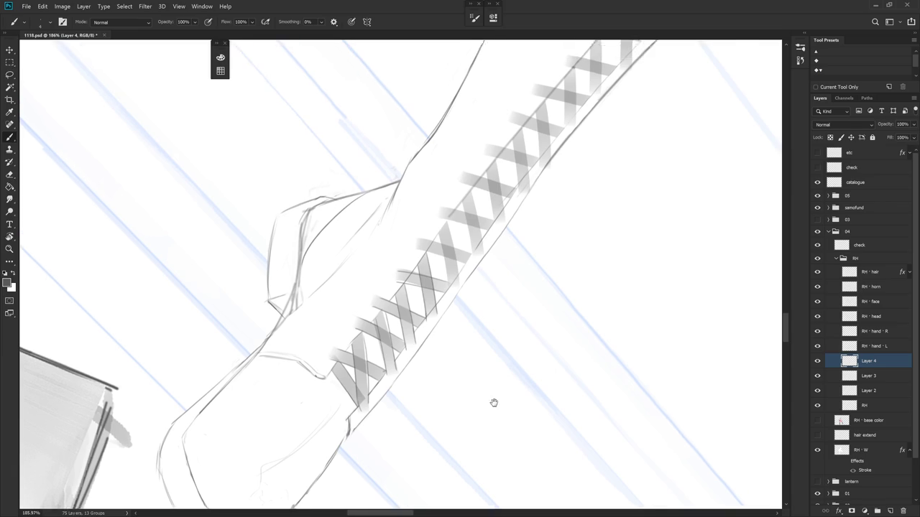
left_click_drag(493, 390, 550, 318)
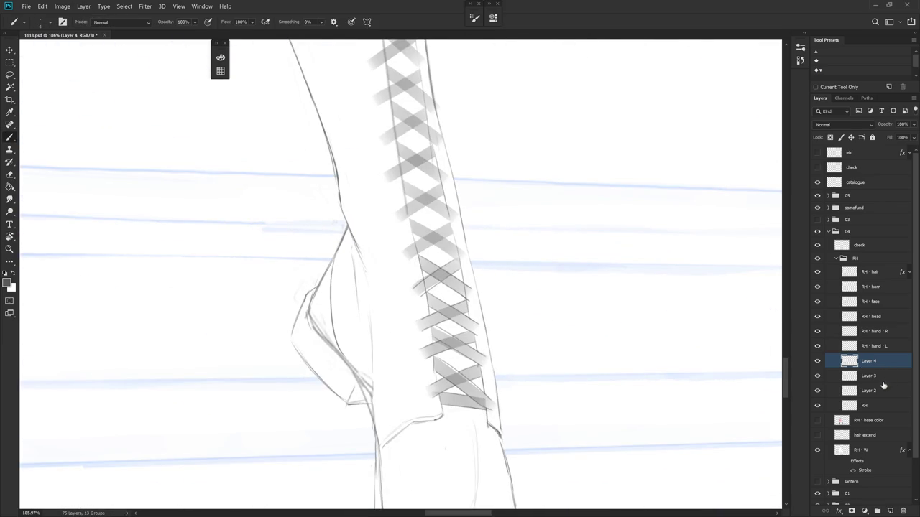
Erase on the RH layer, then return to Layer 4 and adjust the view angle.
left_click(877, 406)
key("e")
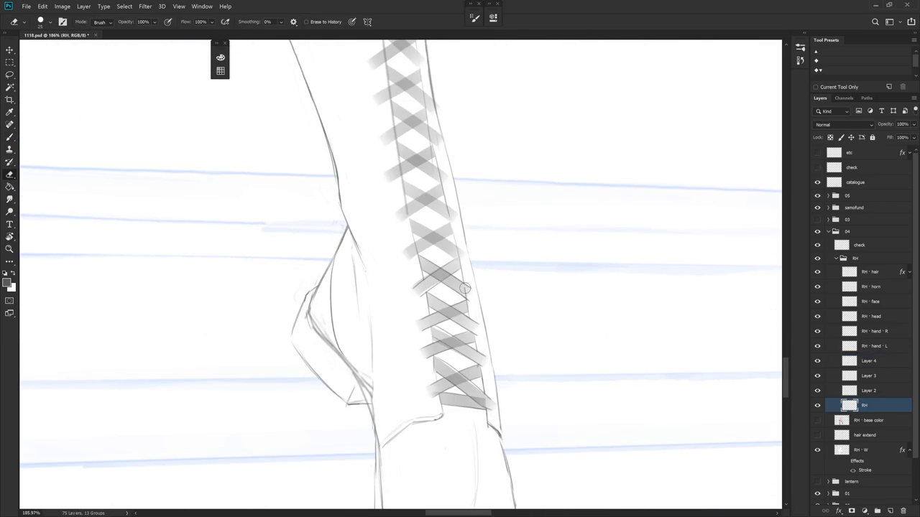
left_click(868, 361)
key("r")
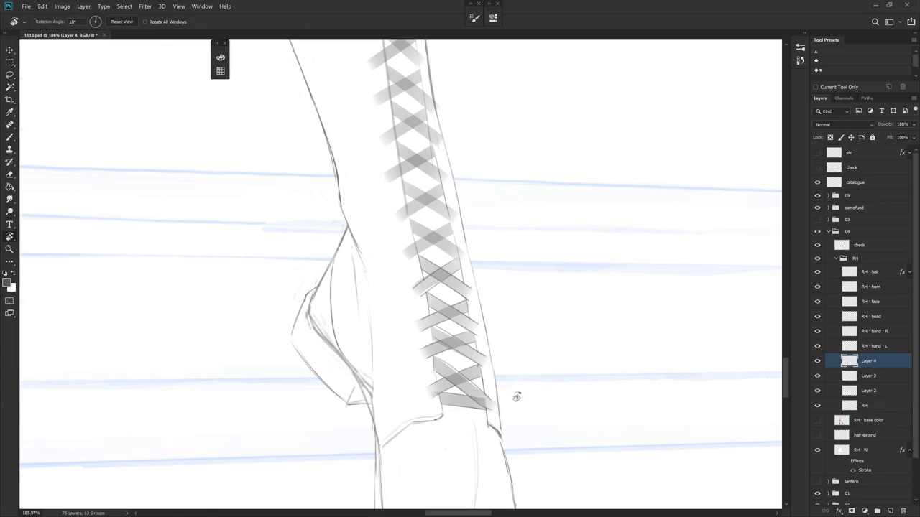
left_click_drag(529, 396, 429, 296)
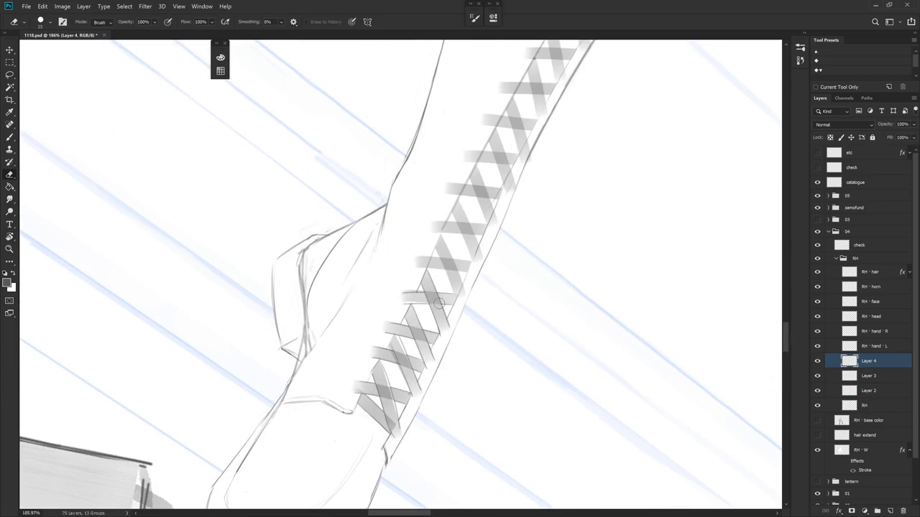
left_click_drag(438, 300, 480, 360)
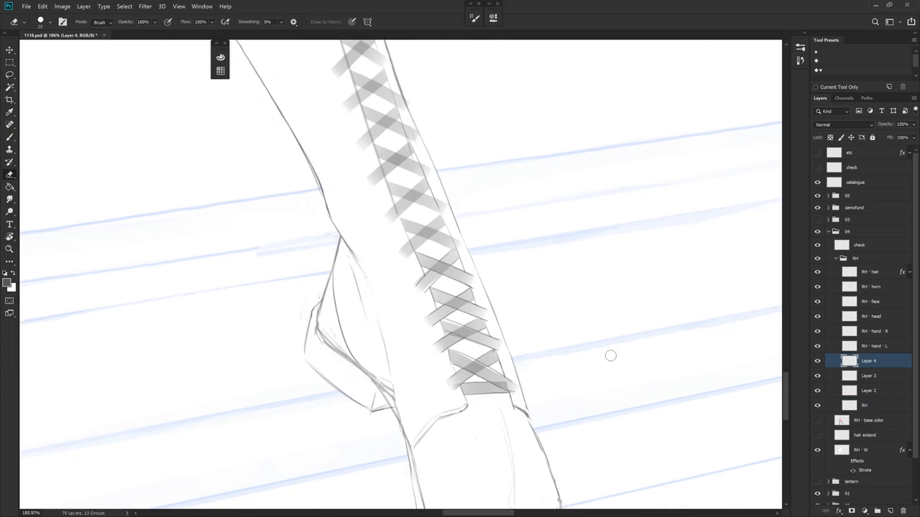
Lasso the lowest laces, delete their grey shading on Layer 2, and deselect.
key("l")
mouse_move(480, 422)
left_mouse_down()
mouse_move(463, 256)
mouse_move(399, 298)
mouse_move(598, 334)
left_mouse_up()
key("Delete")
left_click(896, 377)
key("Delete")
key("ctrl+z")
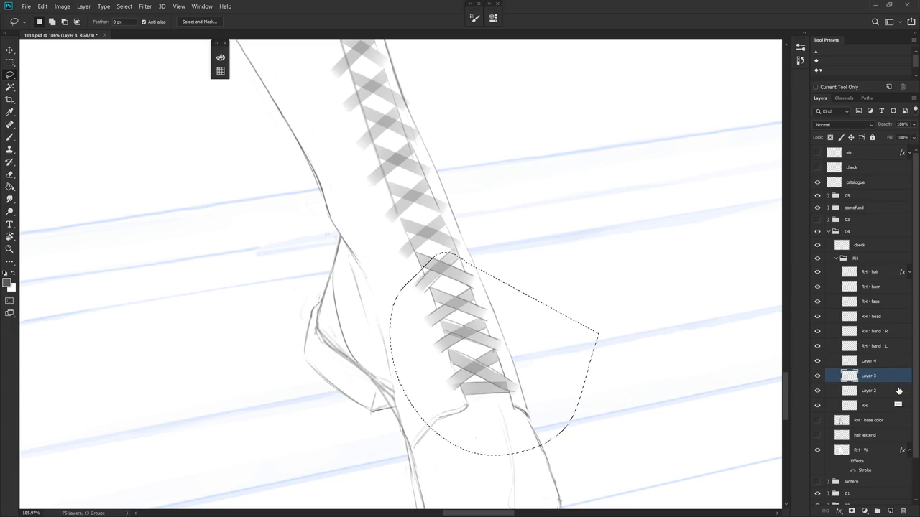
left_click(883, 390)
key("Delete")
key("ctrl+d")
scroll(594, 417, "down", 5)
key("b")
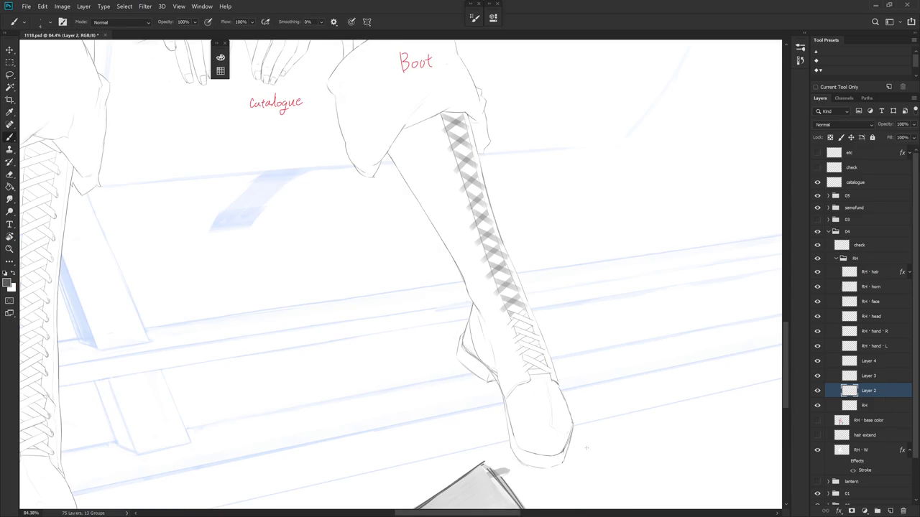
scroll(584, 363, "up", 2)
scroll(560, 355, "up", 3)
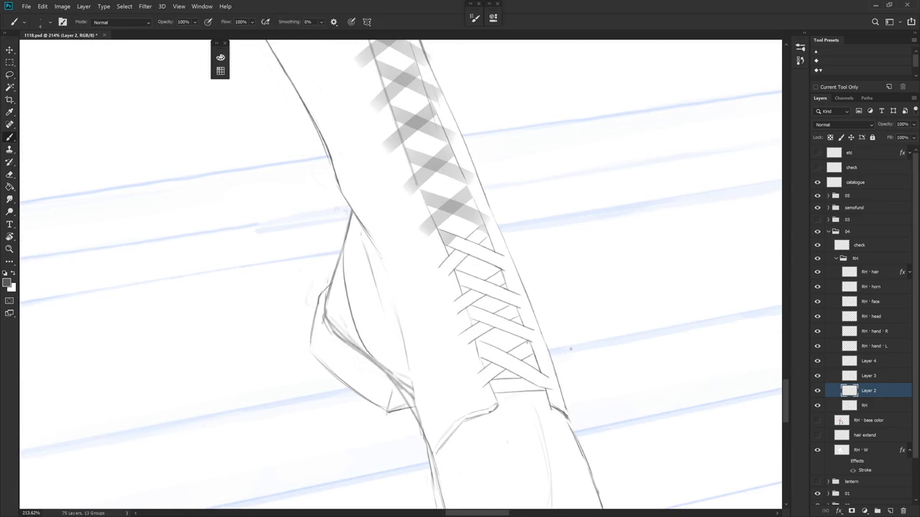
left_click(869, 360)
key("e")
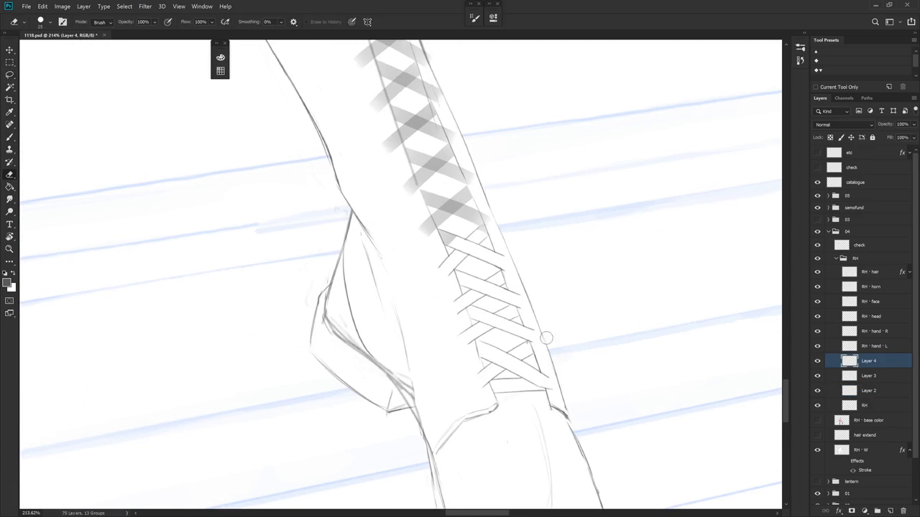
left_click(869, 405)
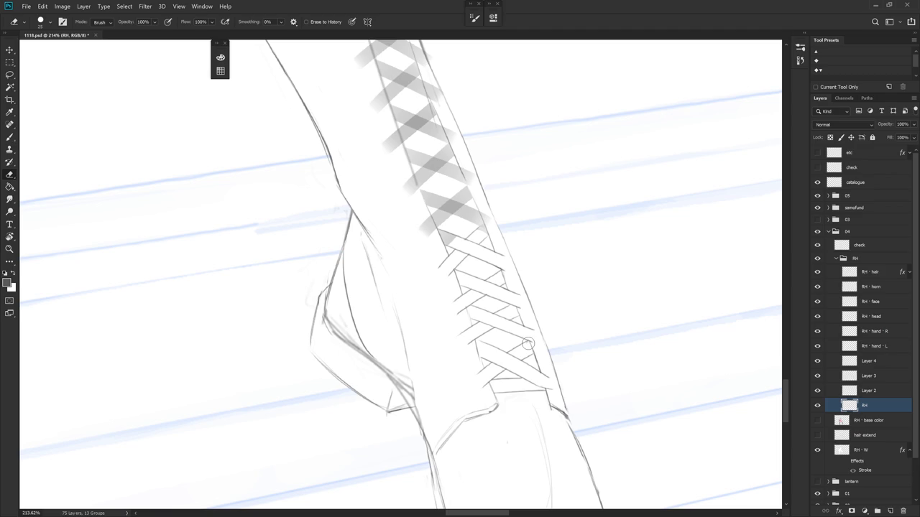
scroll(606, 330, "down", 2)
key("b")
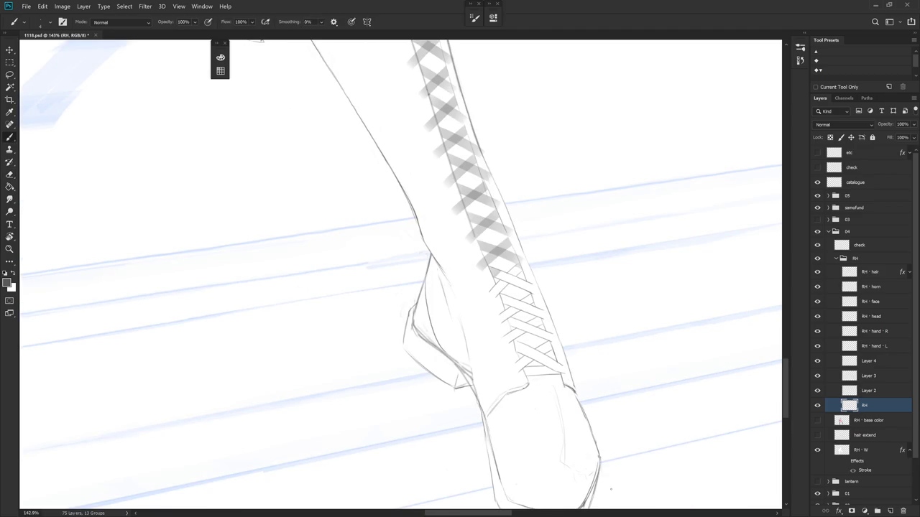
scroll(593, 352, "down", 4)
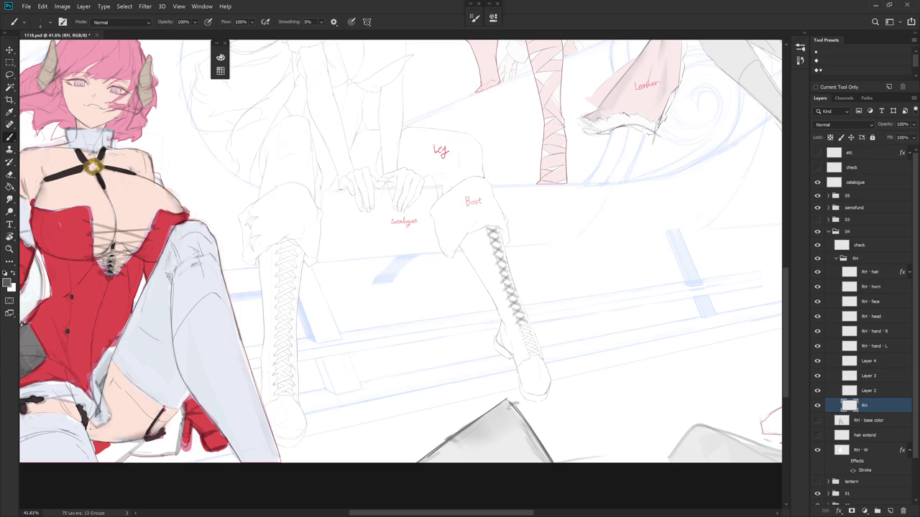
left_click(550, 307, "ctrl")
scroll(550, 308, "up", 5)
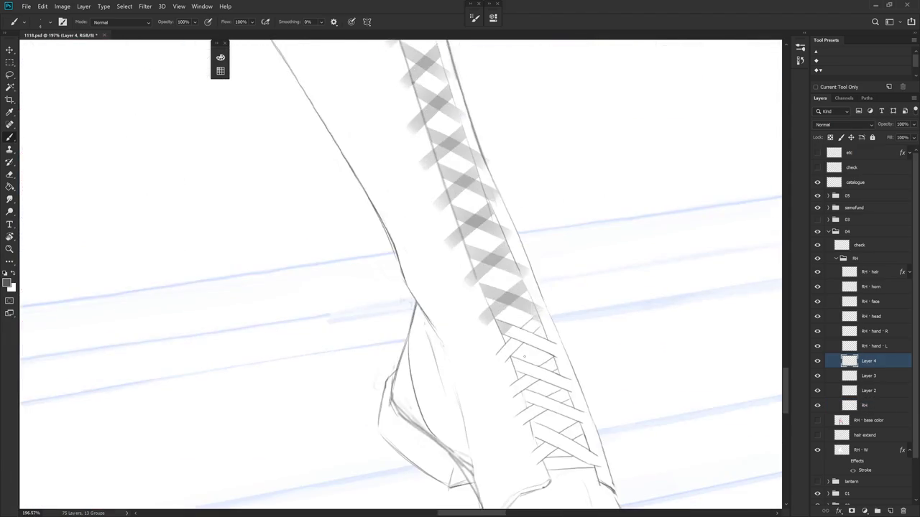
Tilt the view along the boot and draw two short lines on the lacing.
key("r")
left_click_drag(549, 308, 569, 259)
key("b")
left_click_drag(501, 214, 501, 245)
left_click_drag(491, 197, 489, 226)
Turn the laces up-right and draw longer lines along the lacing, redoing uneven strokes.
key("r")
mouse_move(431, 424)
left_mouse_down()
mouse_move(478, 405)
mouse_move(560, 287)
left_mouse_up()
left_click_drag(457, 291, 467, 331)
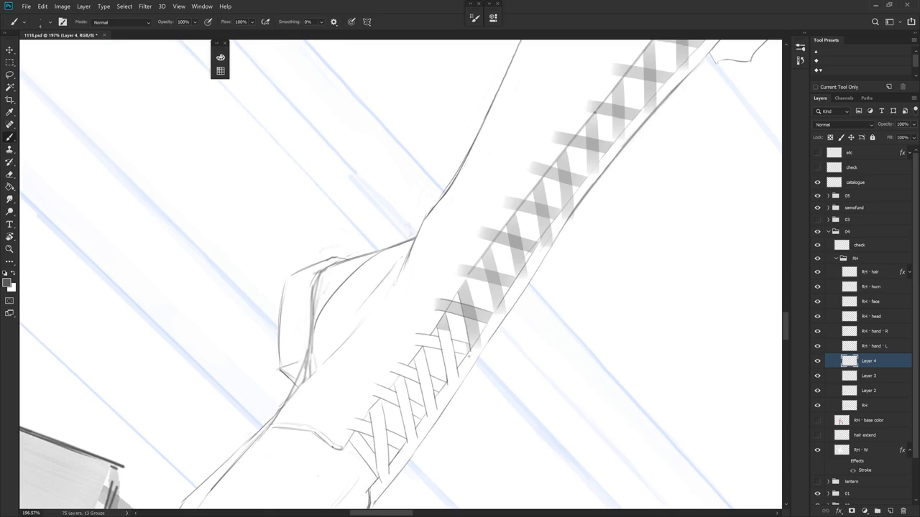
key("ctrl+z")
left_click_drag(460, 295, 470, 351)
left_click_drag(466, 279, 475, 311)
key("ctrl+z")
left_click_drag(467, 280, 481, 335)
Turn the boot left to right and add two thin lines beside the laces.
key("e")
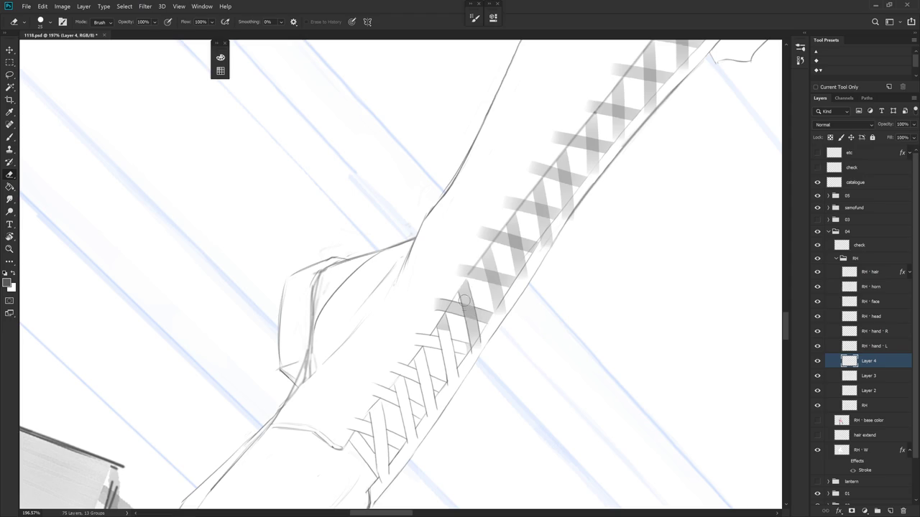
mouse_move(509, 296)
left_mouse_down()
mouse_move(493, 312)
mouse_move(497, 365)
mouse_move(493, 206)
mouse_move(503, 180)
left_mouse_up()
key("b")
left_click_drag(445, 245, 447, 262)
key("ctrl+z")
left_click_drag(446, 219, 447, 269)
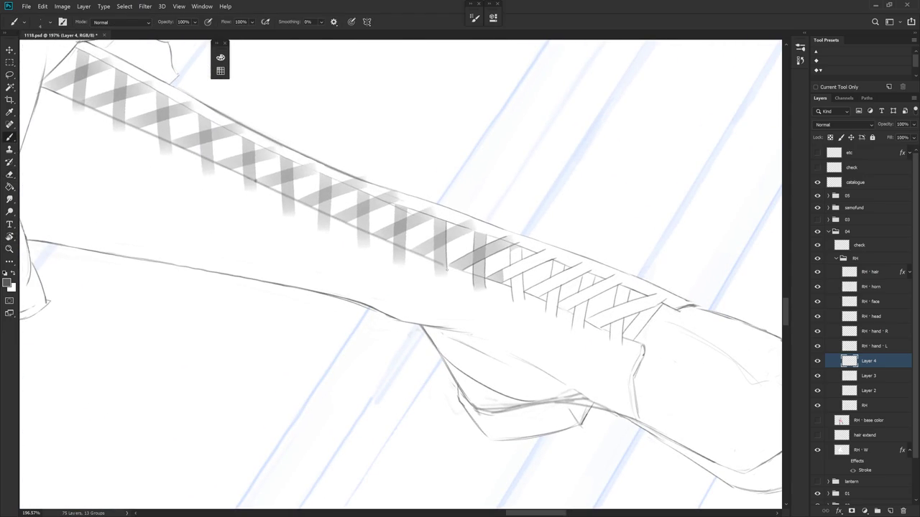
left_click_drag(434, 219, 436, 276)
Tilt the view diagonally and draw a line down the boot's edge.
key("r")
mouse_move(569, 214)
left_mouse_down()
mouse_move(456, 394)
mouse_move(473, 364)
mouse_move(408, 239)
left_mouse_up()
left_click_drag(420, 273, 424, 315)
left_click_drag(425, 259, 438, 317)
key("e")
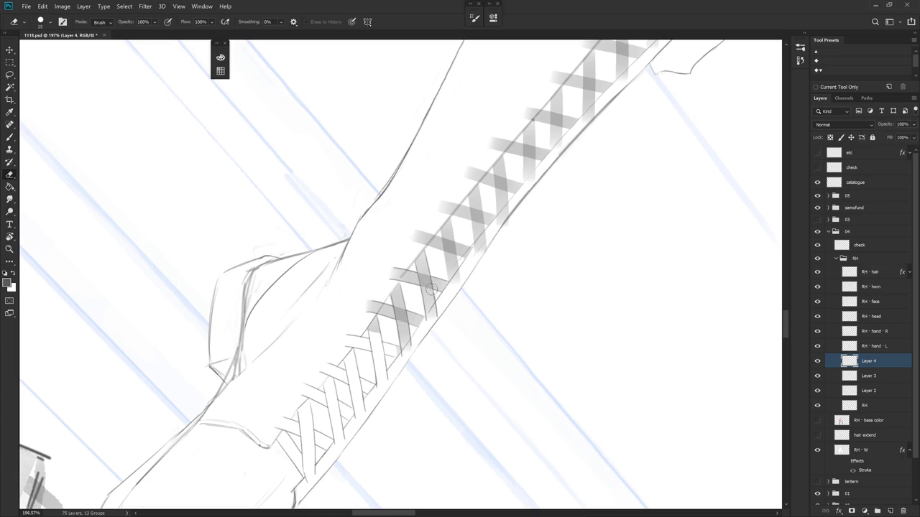
Rotate the canvas to a diagonal angle and add two short grey strokes to the lacing.
key("r")
left_click_drag(431, 291, 478, 283)
left_click_drag(477, 390, 460, 302)
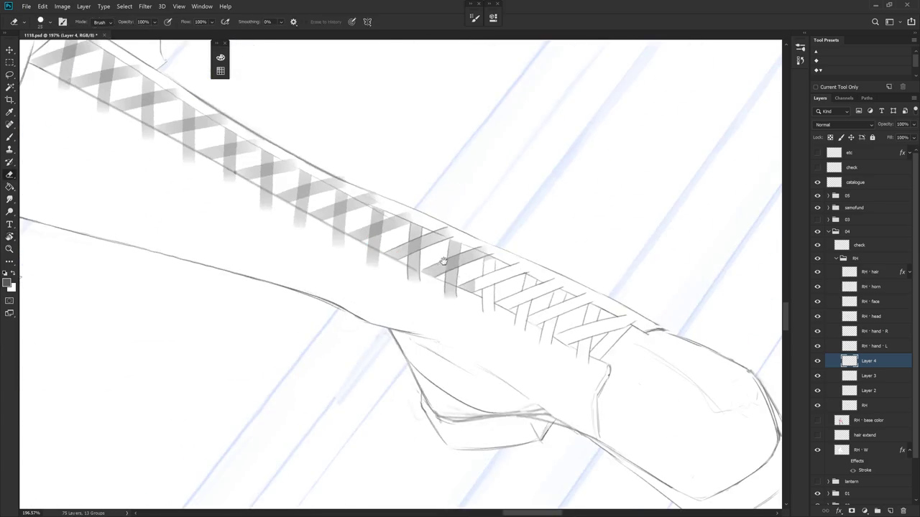
mouse_move(548, 226)
left_mouse_down()
mouse_move(457, 209)
mouse_move(447, 267)
left_mouse_up()
key("r")
mouse_move(585, 251)
left_mouse_down()
mouse_move(539, 319)
mouse_move(405, 238)
left_mouse_up()
key("r")
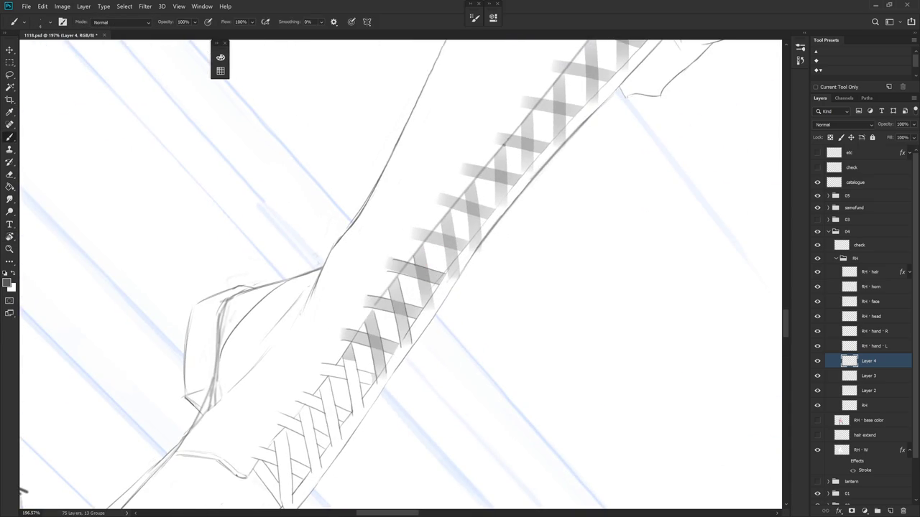
left_click_drag(419, 286, 422, 311)
left_click_drag(425, 249, 435, 308)
key("r")
mouse_move(484, 419)
left_mouse_down()
mouse_move(546, 331)
mouse_move(434, 244)
left_mouse_up()
left_click(869, 405)
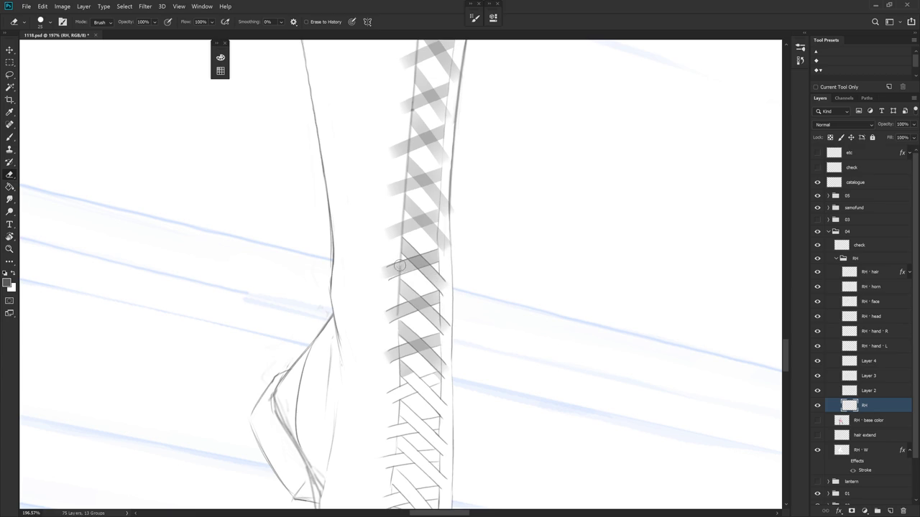
Select Layer 4, reset the canvas rotation to upright, and reposition over the lower boot.
scroll(408, 260, "down", 2)
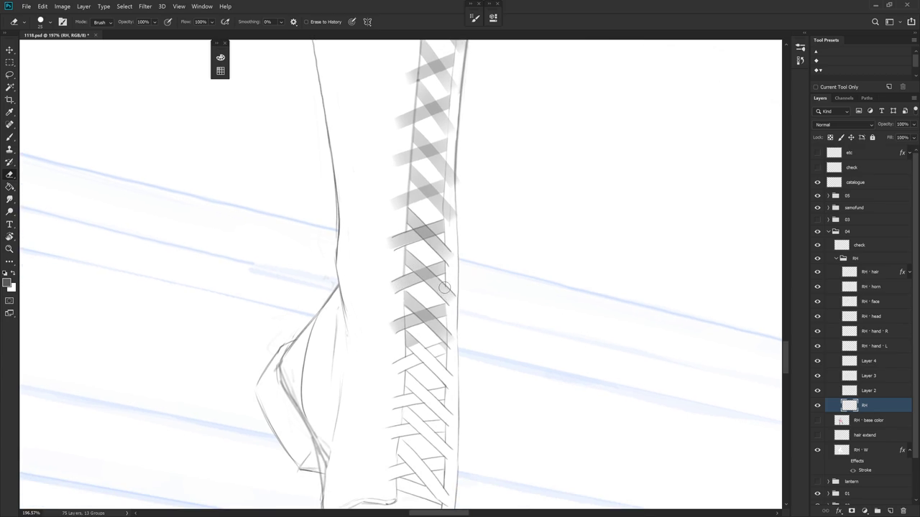
mouse_move(571, 371)
left_mouse_down()
mouse_move(548, 393)
mouse_move(403, 233)
left_mouse_up()
left_click(886, 368)
key("r")
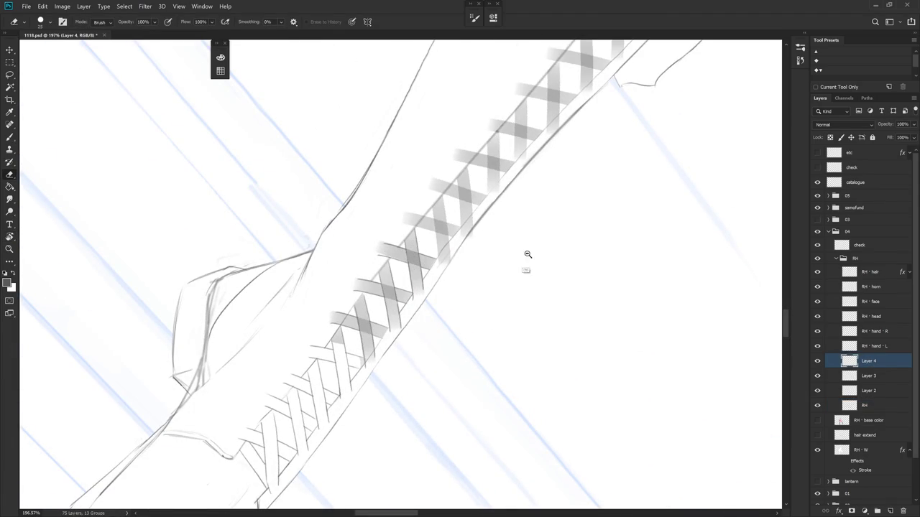
scroll(518, 257, "down", 5)
key("Escape")
mouse_move(556, 351)
left_mouse_down()
mouse_move(546, 403)
mouse_move(553, 457)
left_mouse_up()
scroll(500, 377, "up", 5)
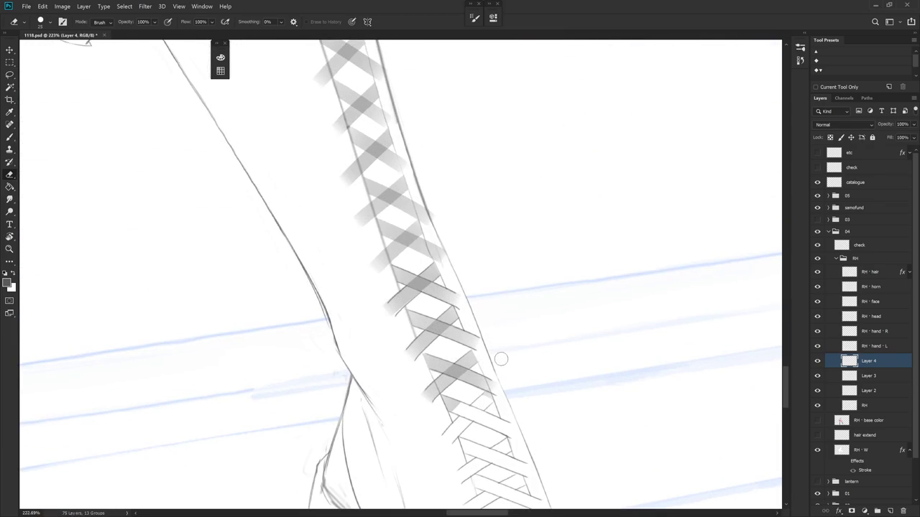
Lasso the lower laces and delete their grey shading on Layer 2, then deselect.
key("l")
mouse_move(477, 442)
left_mouse_down()
mouse_move(496, 332)
mouse_move(439, 264)
mouse_move(393, 267)
mouse_move(374, 365)
mouse_move(491, 489)
left_mouse_up()
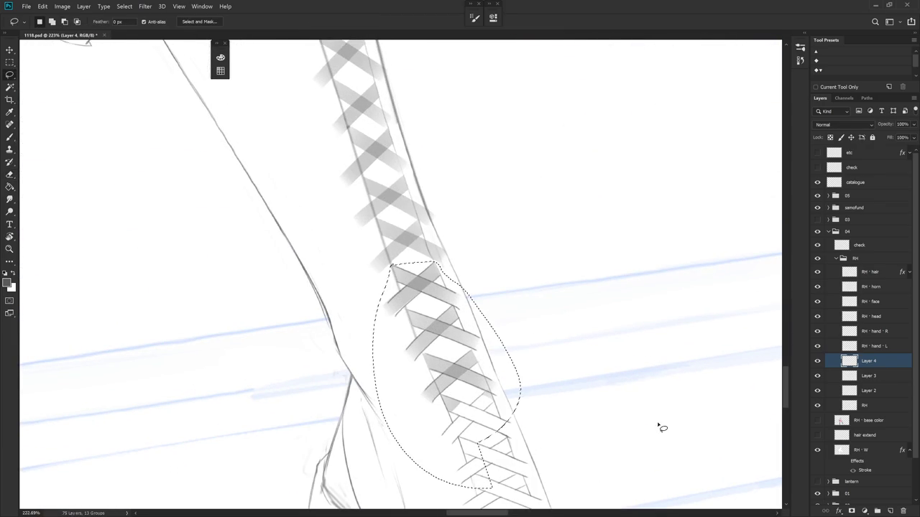
left_click(889, 389)
key("Delete")
key("ctrl+d")
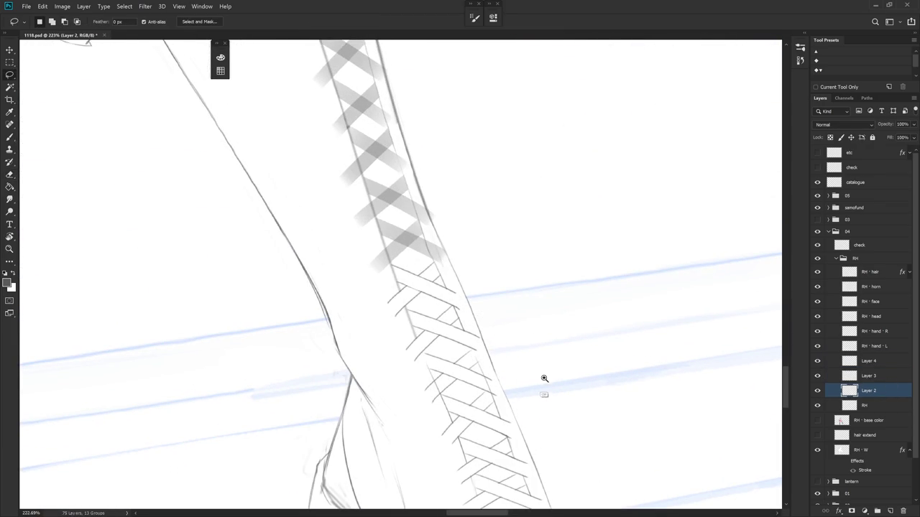
Erase stray lines on the RH layer and zoom out to see more of the boot.
left_click(867, 403)
key("e")
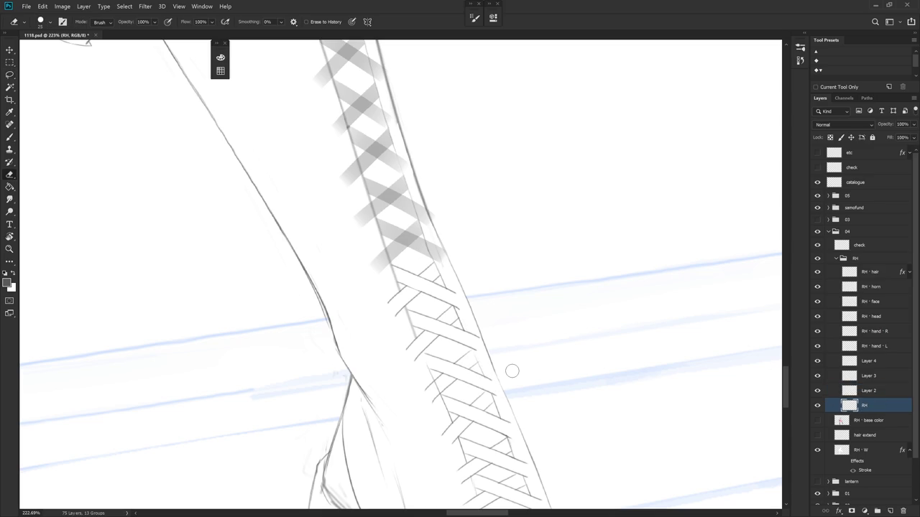
key("ctrl+space")
left_click_drag(568, 374, 533, 376)
key("b")
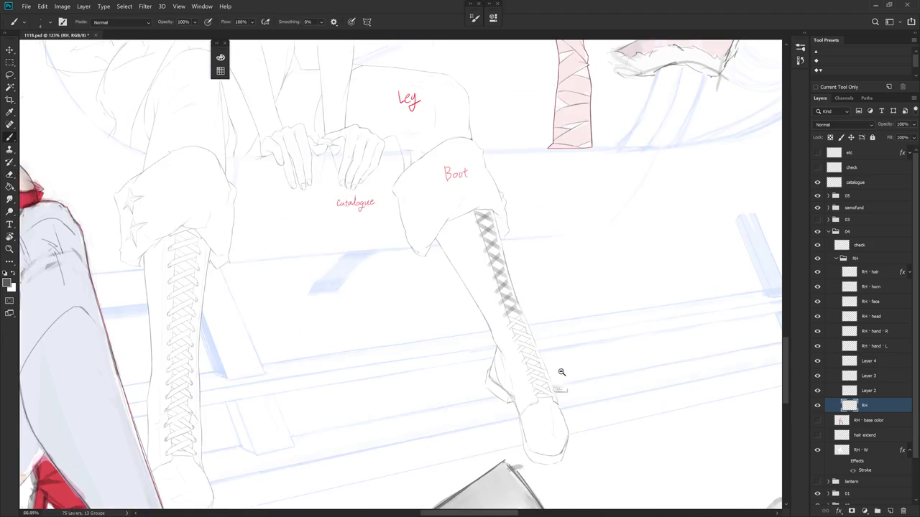
left_click_drag(515, 468, 554, 386)
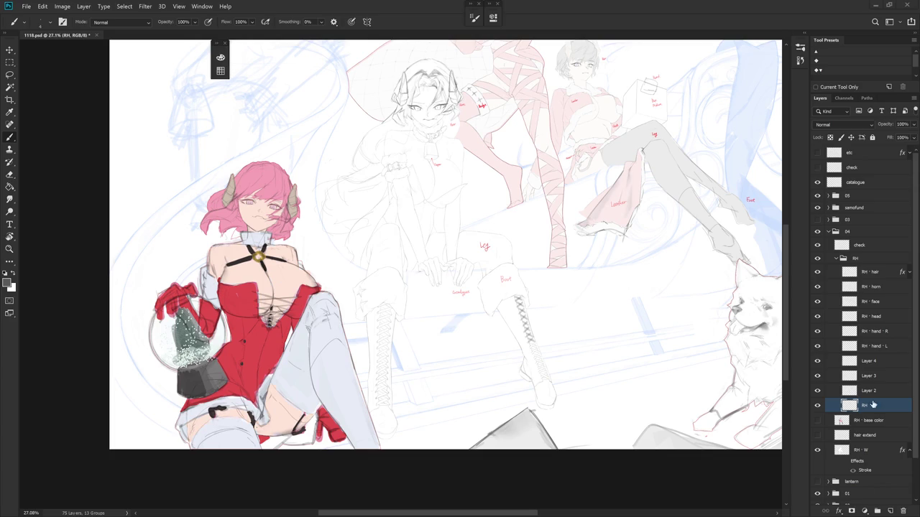
scroll(539, 317, "up", 5)
left_click_drag(533, 352, 522, 294)
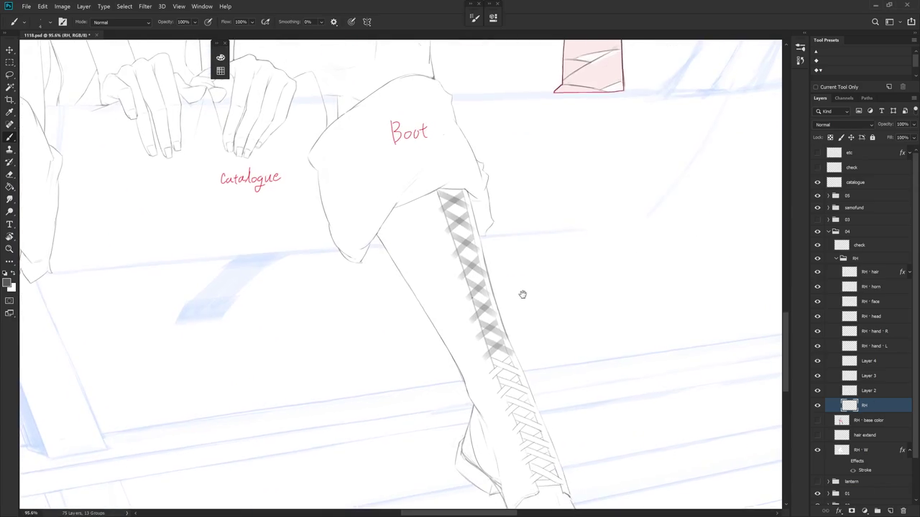
On Layer 4, rotate the canvas and draw dark vertical strokes down the lacing.
left_click(871, 361)
left_click_drag(637, 424, 537, 263)
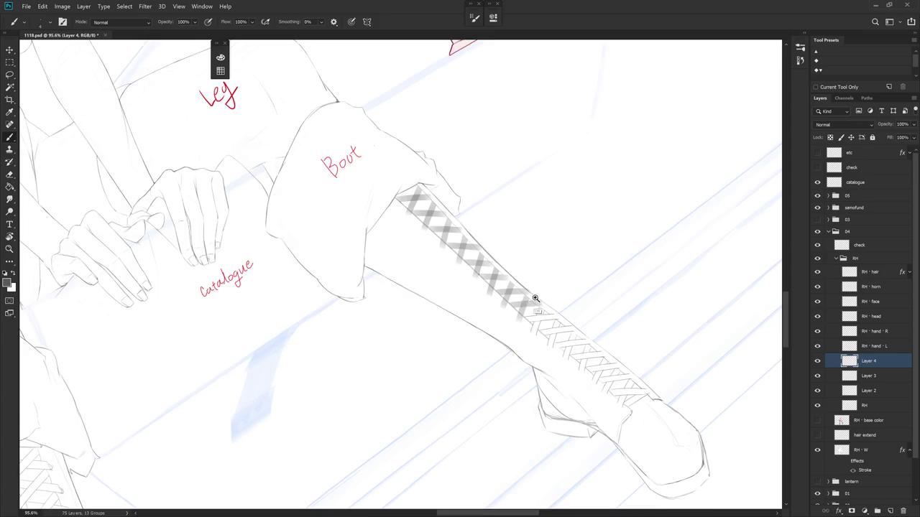
scroll(538, 263, "up", 4)
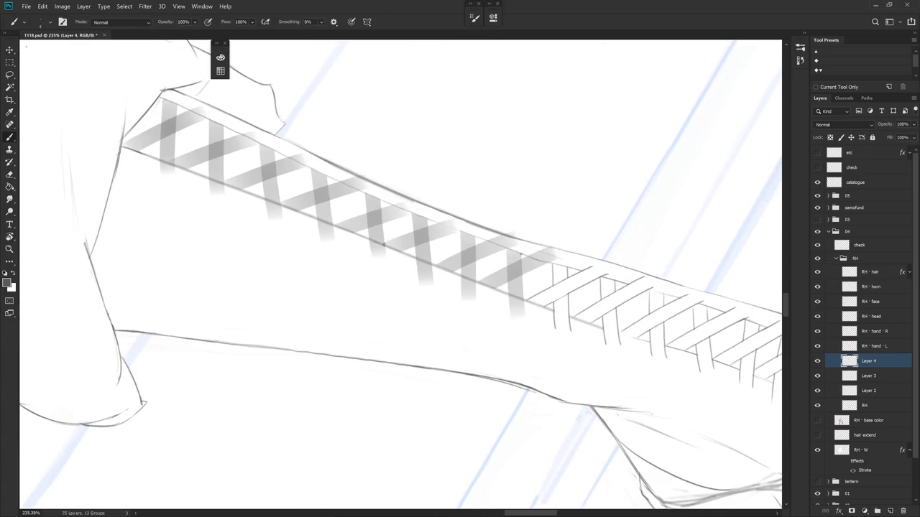
left_click_drag(522, 262, 526, 313)
mouse_move(506, 252)
left_mouse_down()
mouse_move(510, 308)
mouse_move(412, 251)
mouse_move(440, 309)
left_mouse_up()
key("r")
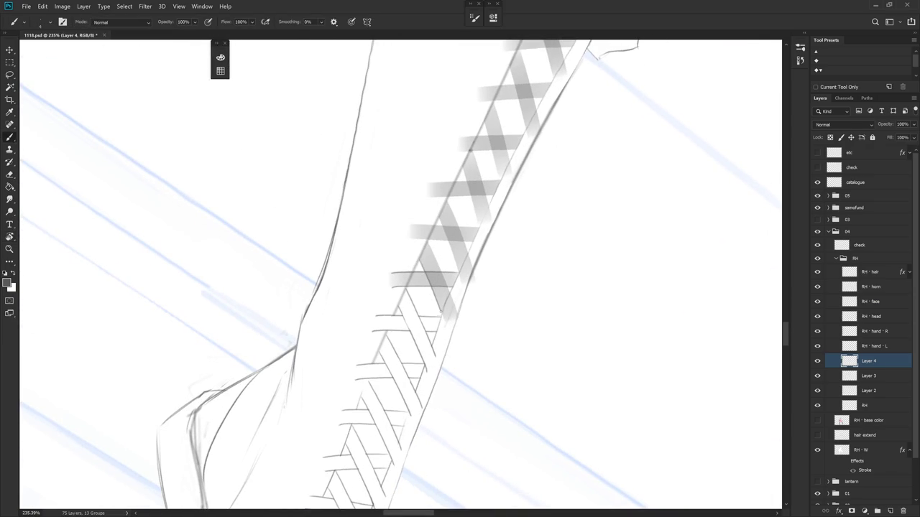
mouse_move(429, 243)
left_mouse_down()
mouse_move(441, 275)
mouse_move(423, 266)
mouse_move(438, 274)
left_mouse_up()
key("e")
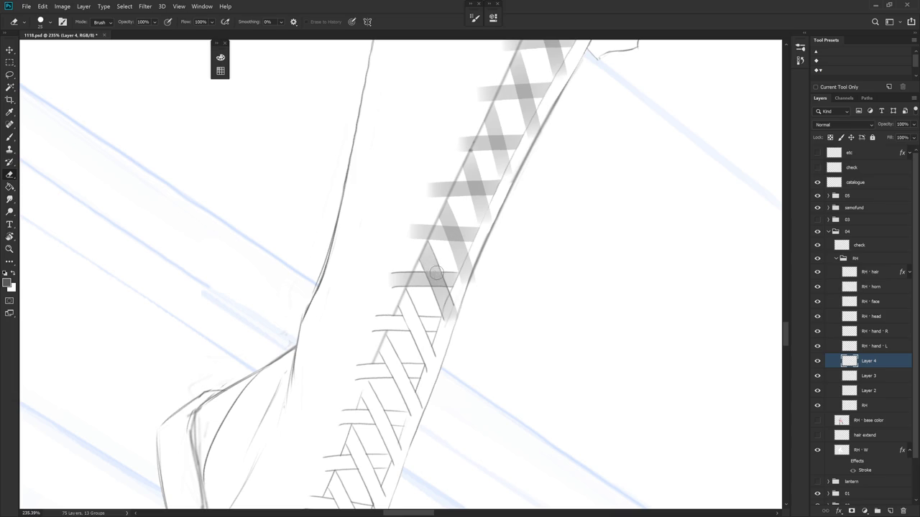
Draw vertical edge strokes on two lace crossings, redrawing them until precise.
key("r")
mouse_move(446, 287)
left_mouse_down()
mouse_move(499, 323)
mouse_move(495, 423)
mouse_move(536, 249)
mouse_move(503, 302)
left_mouse_up()
key("b")
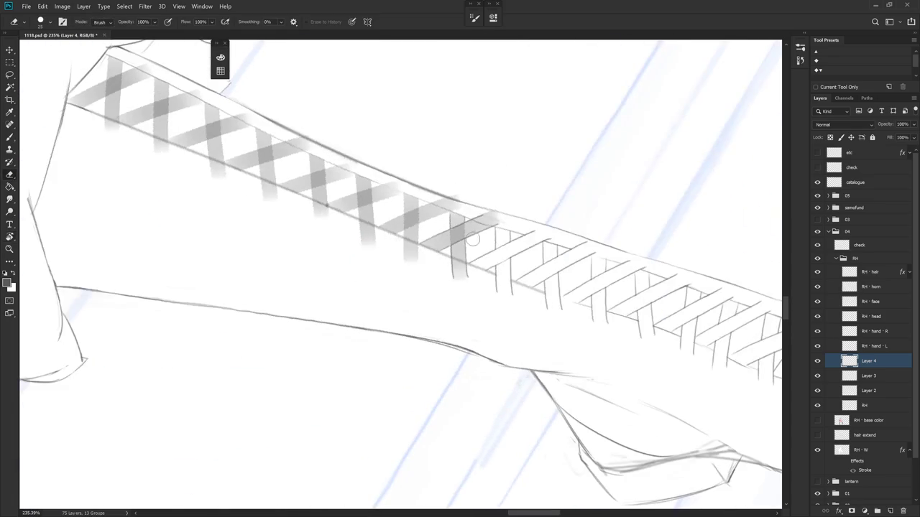
left_click_drag(447, 233, 447, 261)
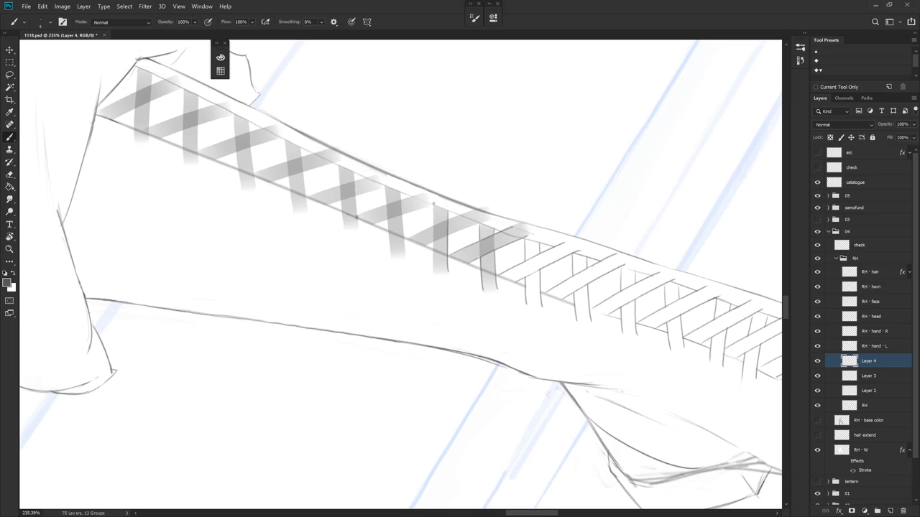
key("ctrl+z")
left_click_drag(448, 209, 449, 268)
key("ctrl+z")
left_click_drag(448, 210, 447, 264)
left_click_drag(433, 207, 432, 263)
key("ctrl+z")
mouse_move(433, 211)
left_mouse_down()
mouse_move(433, 270)
mouse_move(449, 328)
mouse_move(463, 327)
left_mouse_up()
Add thin vertical strokes across the braid, then erase to lighten the strand marks.
key("r")
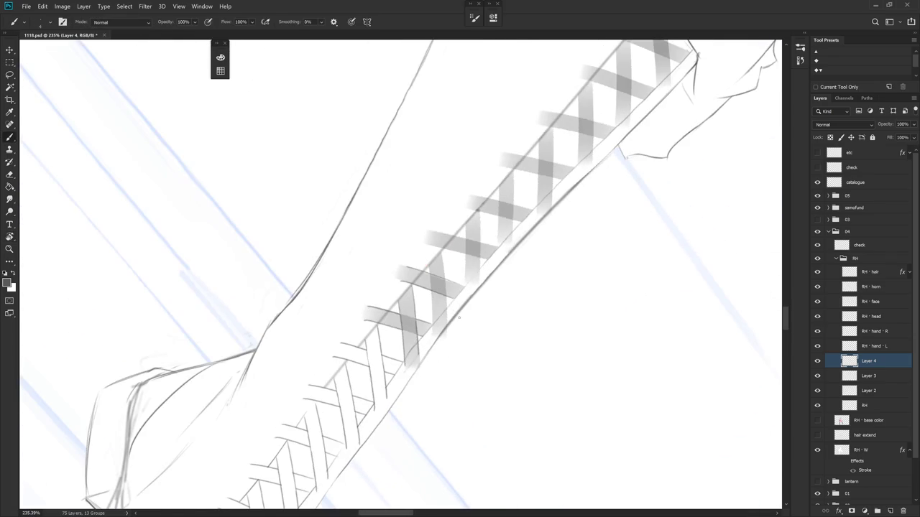
left_click_drag(430, 277, 431, 338)
key("ctrl+z")
left_click_drag(429, 263, 431, 332)
left_click_drag(441, 250, 447, 320)
key("ctrl+z")
left_click_drag(441, 248, 447, 317)
key("e")
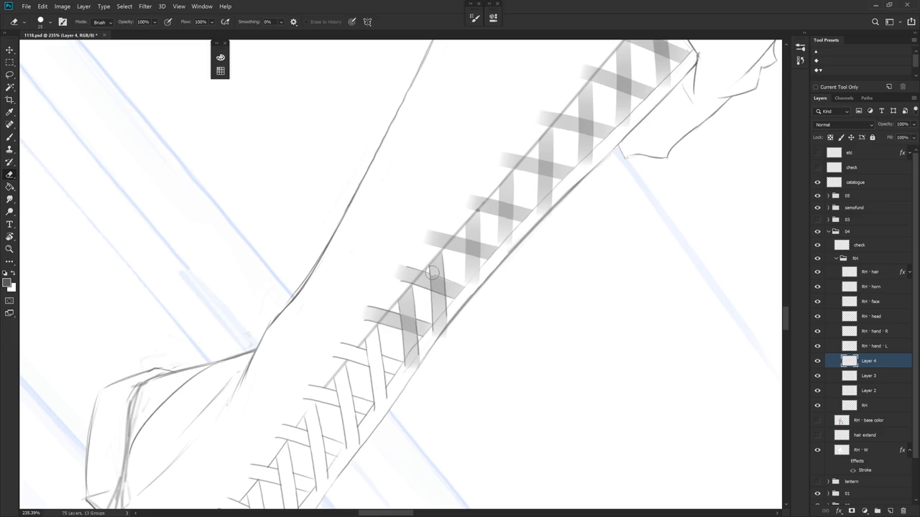
left_click_drag(434, 286, 444, 295)
left_click_drag(456, 256, 432, 288)
Rotate the view and draw a thin dark line along one braid strand on Layer 4.
key("b")
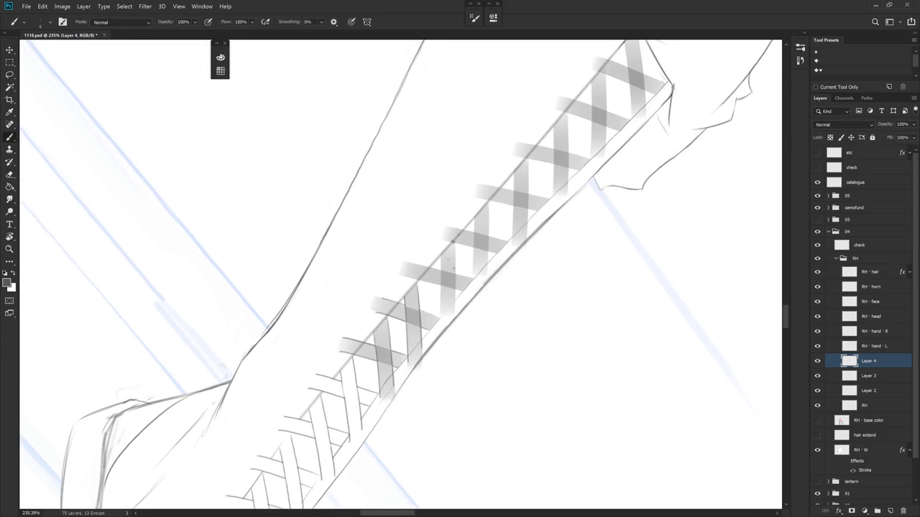
key("r")
left_click_drag(478, 401, 457, 259)
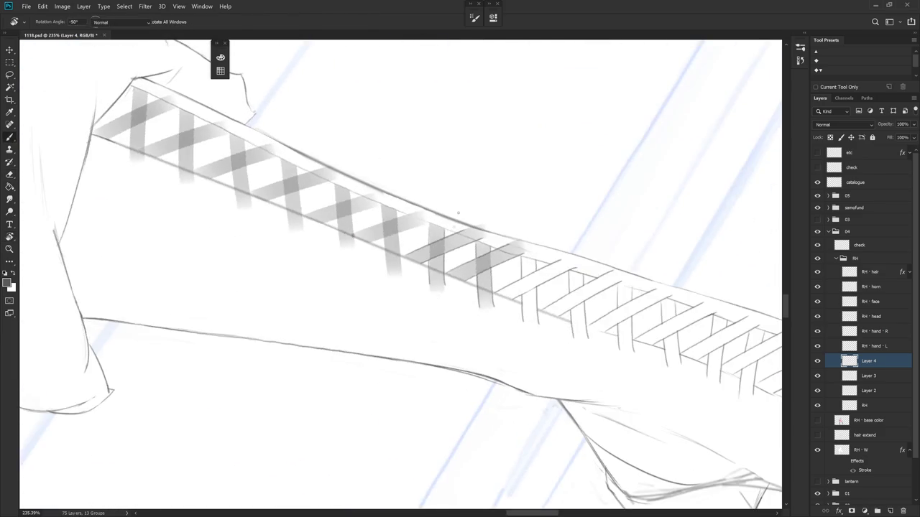
left_click_drag(427, 230, 432, 287)
key("ctrl+z")
left_click_drag(427, 229, 432, 283)
key("ctrl+z")
left_click_drag(428, 227, 432, 284)
Add dark edge lines along the neighbouring braid strands.
left_click_drag(411, 220, 419, 275)
key("ctrl+z")
left_click_drag(411, 217, 416, 279)
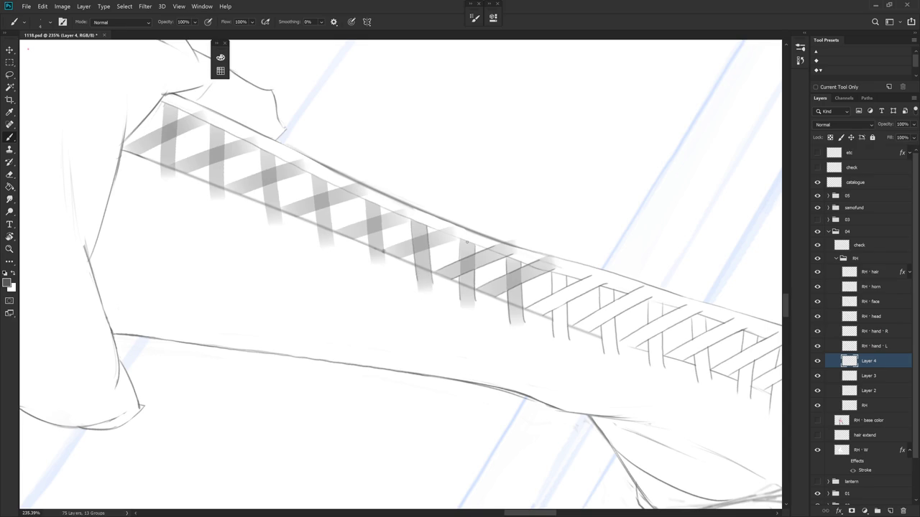
left_click_drag(486, 232, 464, 307)
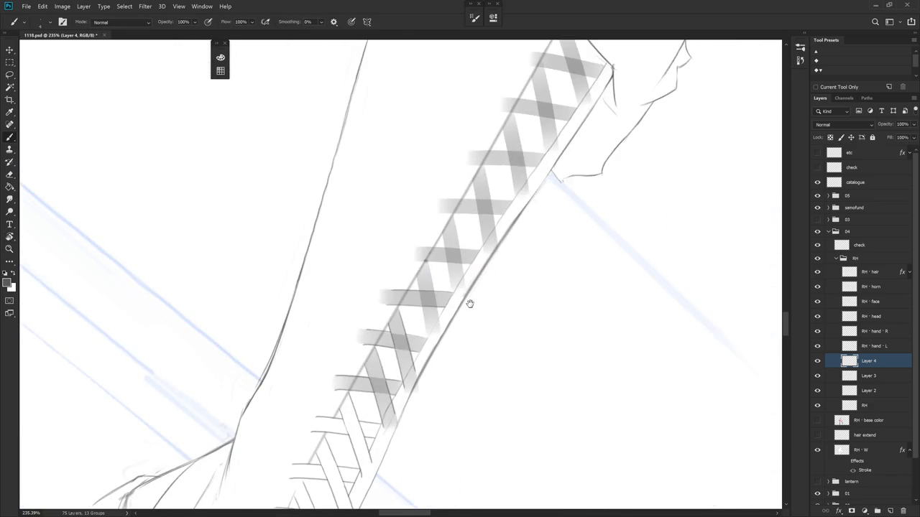
left_click_drag(421, 258, 429, 299)
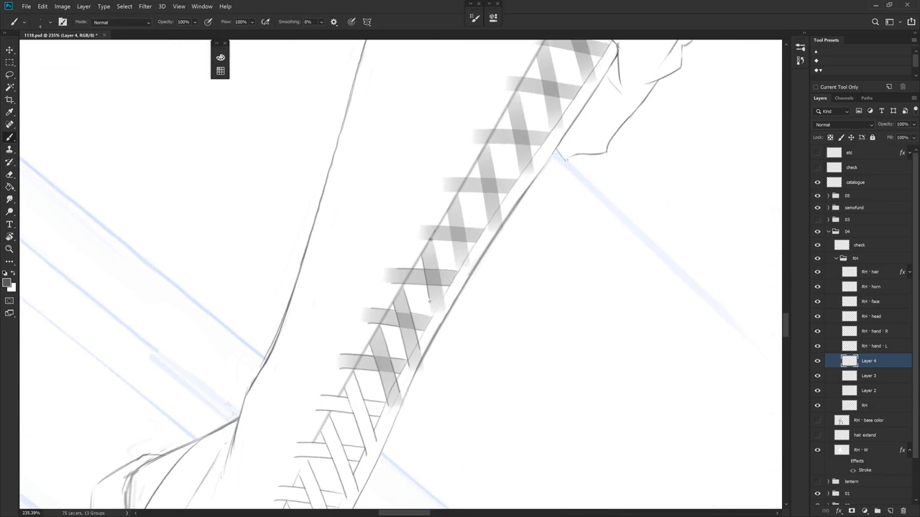
left_click_drag(431, 240, 438, 271)
Reset the canvas rotation and zoom out to check the whole boot.
key("r")
mouse_move(472, 381)
left_mouse_down()
mouse_move(407, 230)
mouse_move(511, 294)
mouse_move(431, 268)
left_mouse_up()
key("e")
key("r")
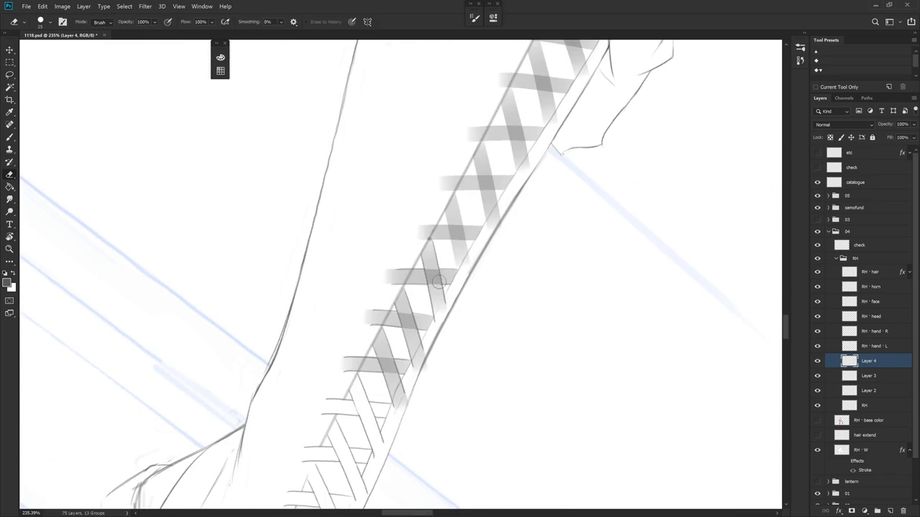
scroll(477, 429, "down", 5)
key("Escape")
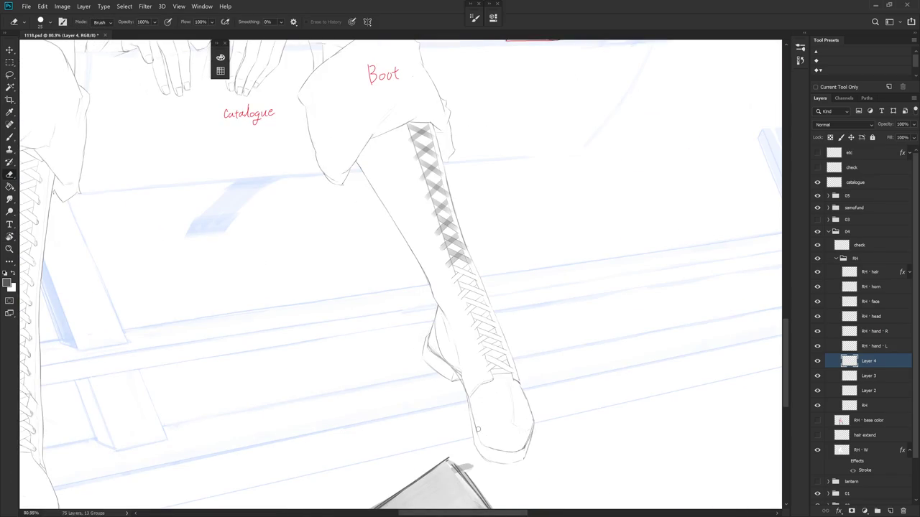
Turn the braid horizontal and draw thin strokes down it, redoing the first one.
scroll(449, 188, "up", 5)
key("r")
mouse_move(474, 177)
left_mouse_down()
mouse_move(429, 205)
mouse_move(439, 263)
left_mouse_up()
key("b")
left_click_drag(413, 199, 424, 258)
key("ctrl+z")
mouse_move(413, 200)
left_mouse_down()
mouse_move(428, 260)
mouse_move(501, 281)
mouse_move(476, 325)
mouse_move(445, 262)
mouse_move(446, 285)
left_mouse_up()
key("ctrl+z")
key("r")
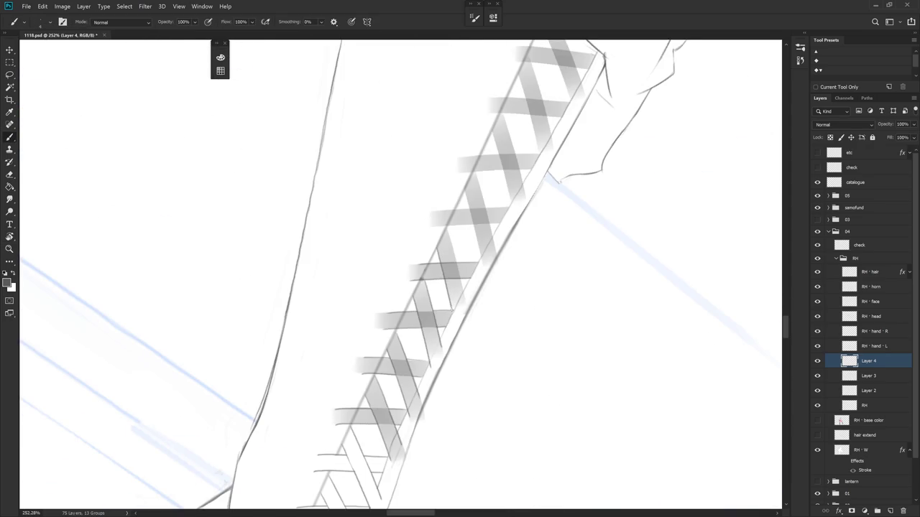
left_click_drag(447, 300, 460, 320)
left_click_drag(445, 226, 464, 291)
Rotate the view along the strap and clean the lace strokes with the Eraser.
key("r")
left_click_drag(468, 374, 524, 269)
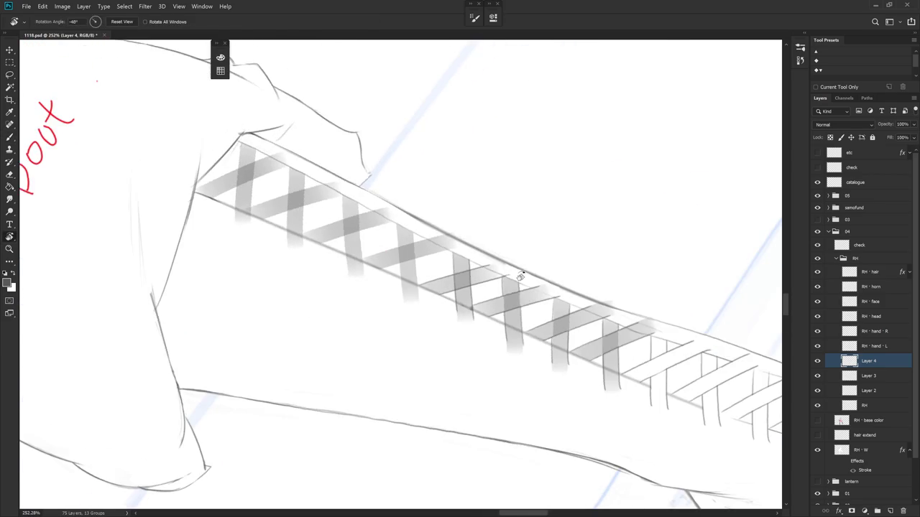
scroll(524, 269, "down", 1)
key("e")
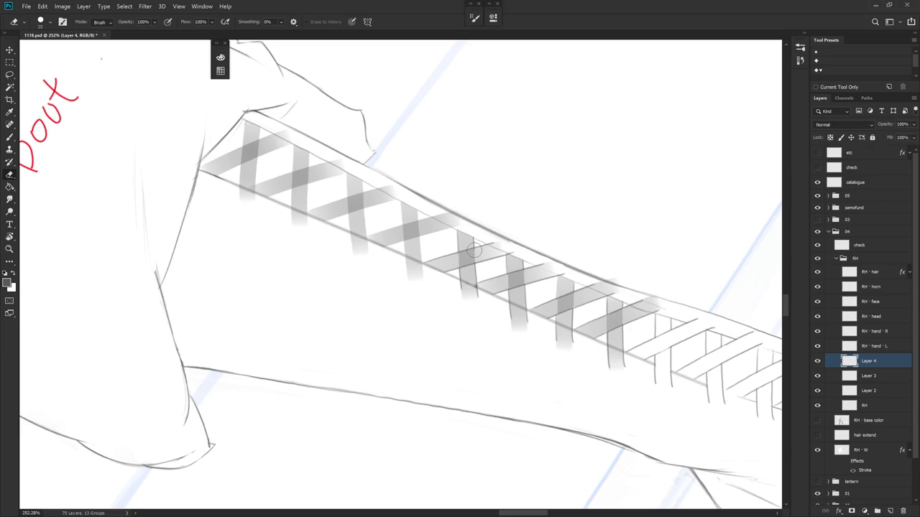
left_click_drag(473, 249, 428, 207)
key("b")
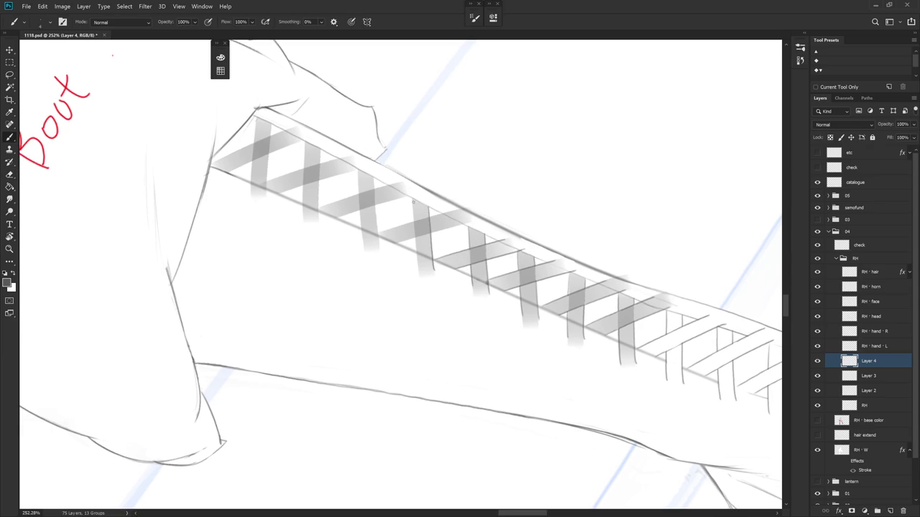
mouse_move(423, 274)
left_mouse_down()
mouse_move(446, 247)
mouse_move(433, 183)
left_mouse_up()
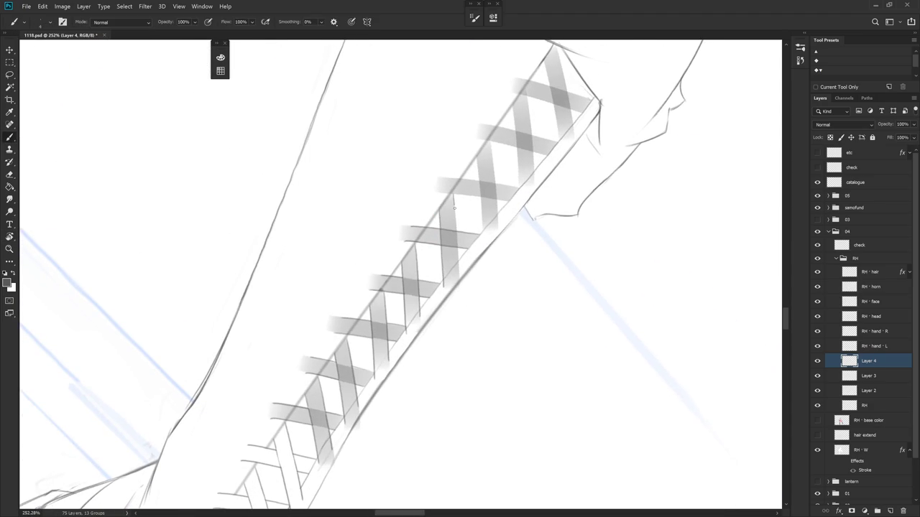
key("r")
mouse_move(455, 297)
left_mouse_down()
mouse_move(481, 242)
mouse_move(428, 216)
left_mouse_up()
key("e")
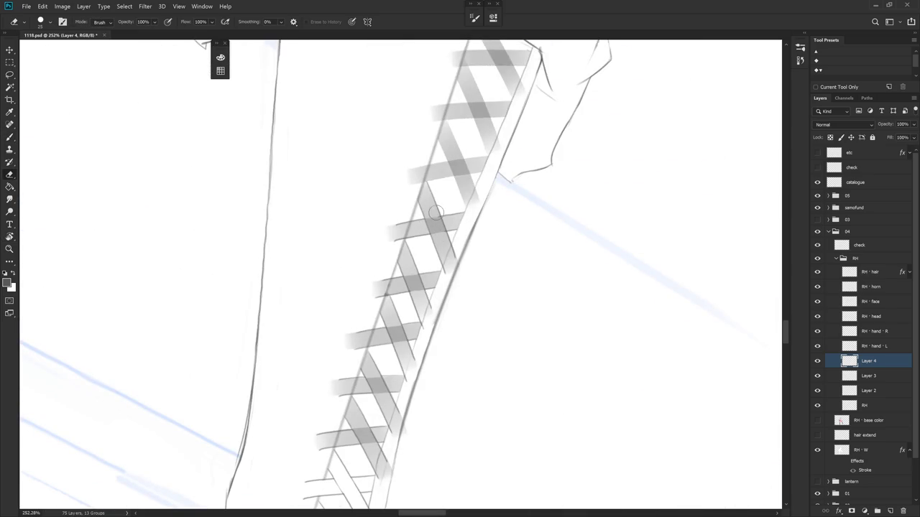
scroll(442, 313, "up", 3)
mouse_move(445, 395)
left_mouse_down()
mouse_move(503, 246)
mouse_move(438, 198)
left_mouse_up()
Paint and erase crossing grey lace strokes on the strap, then level the rotation.
key("b")
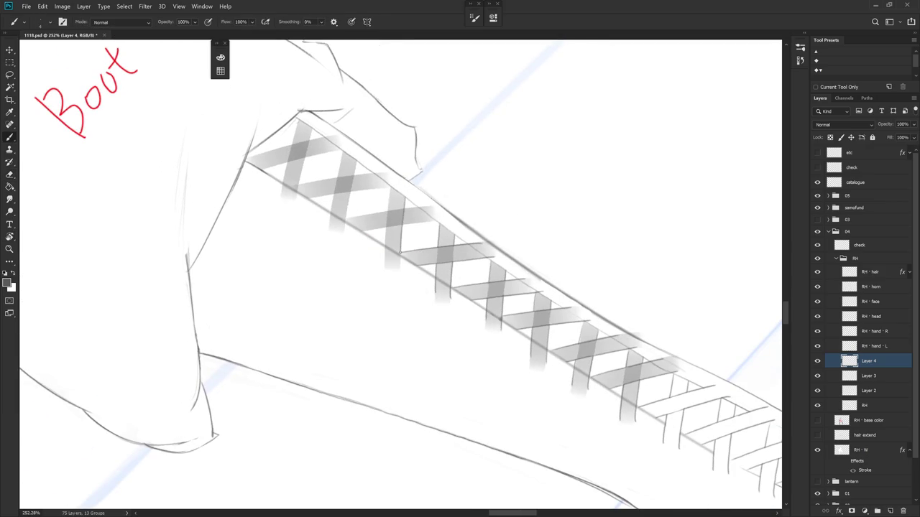
left_click_drag(486, 314, 527, 307)
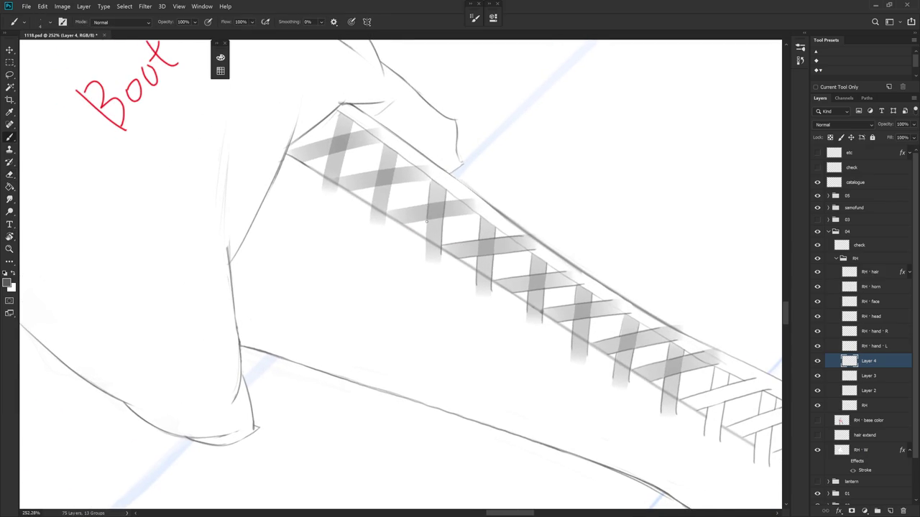
key("r")
left_click_drag(426, 251, 454, 358)
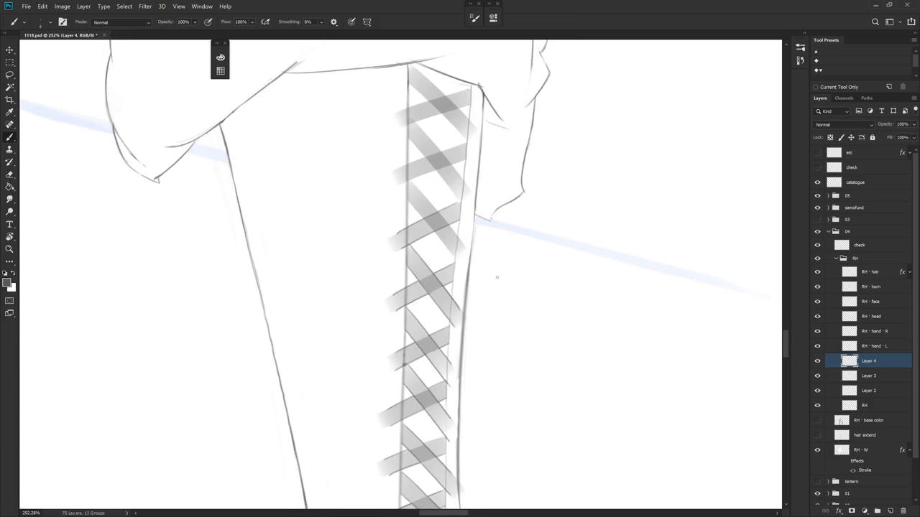
key("b")
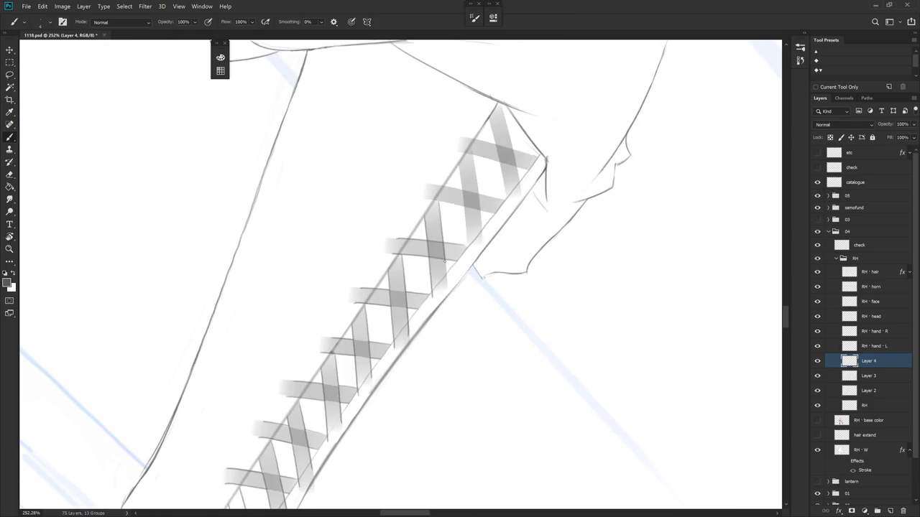
key("e")
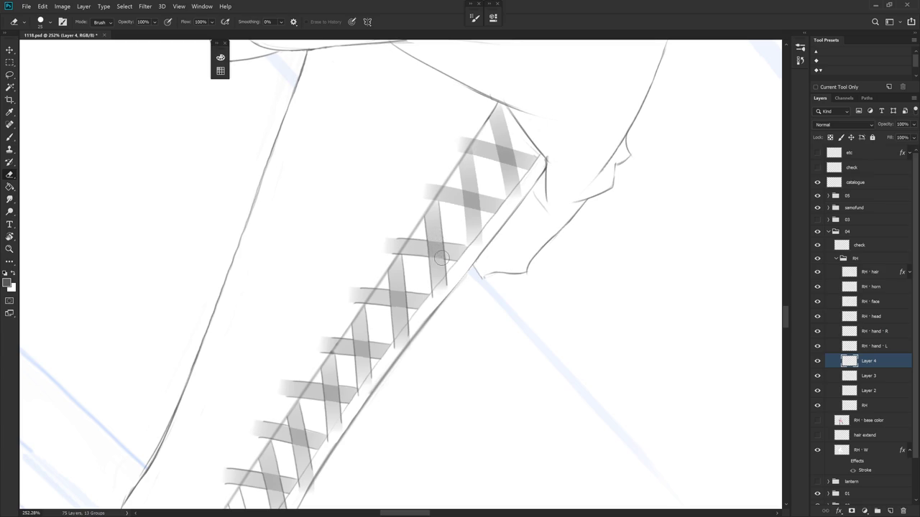
scroll(482, 346, "down", 5)
key("Escape")
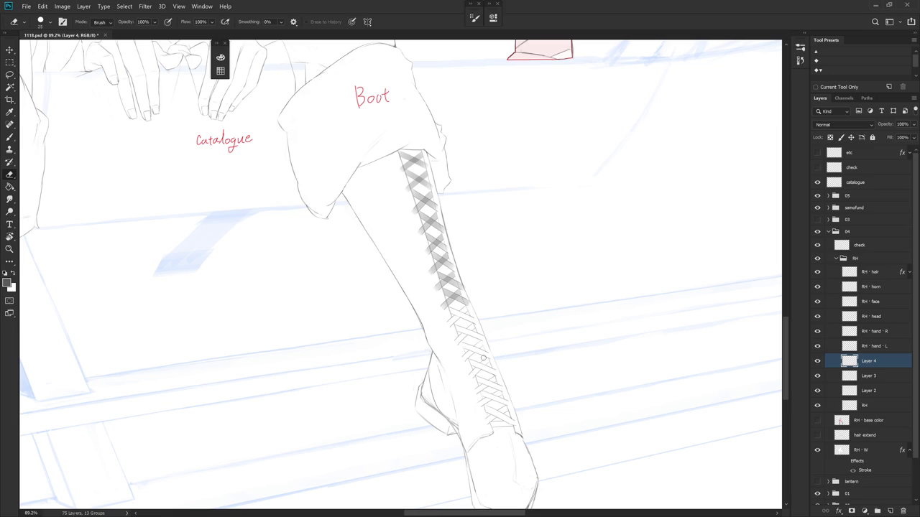
Zoom in below the Boot label and paint lace strokes from a rotated angle.
scroll(433, 205, "up", 5)
mouse_move(453, 202)
left_mouse_down()
mouse_move(474, 364)
mouse_move(518, 287)
left_mouse_up()
key("b")
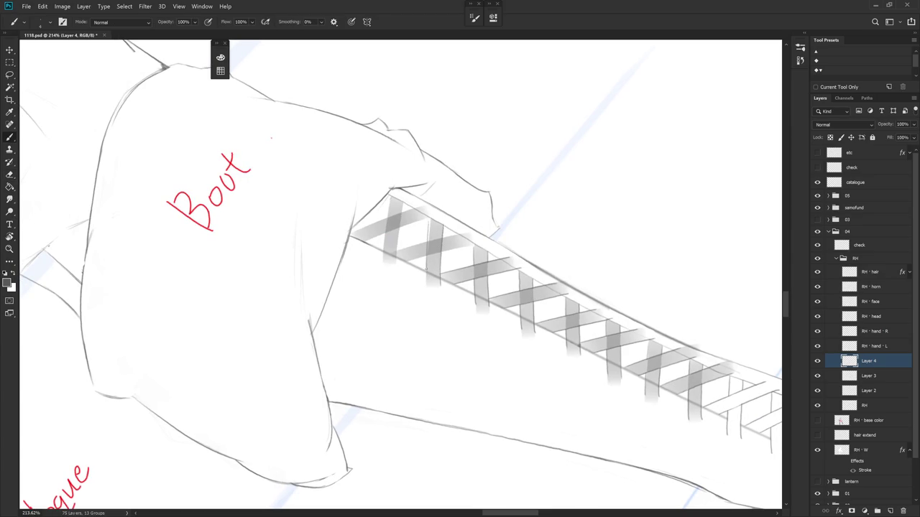
key("r")
left_click_drag(432, 259, 438, 297)
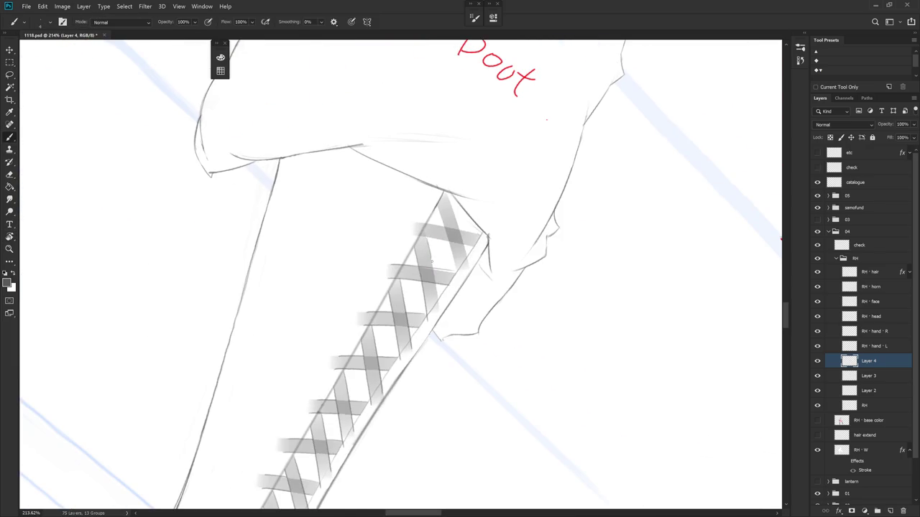
key("r")
left_click_drag(468, 351, 443, 343)
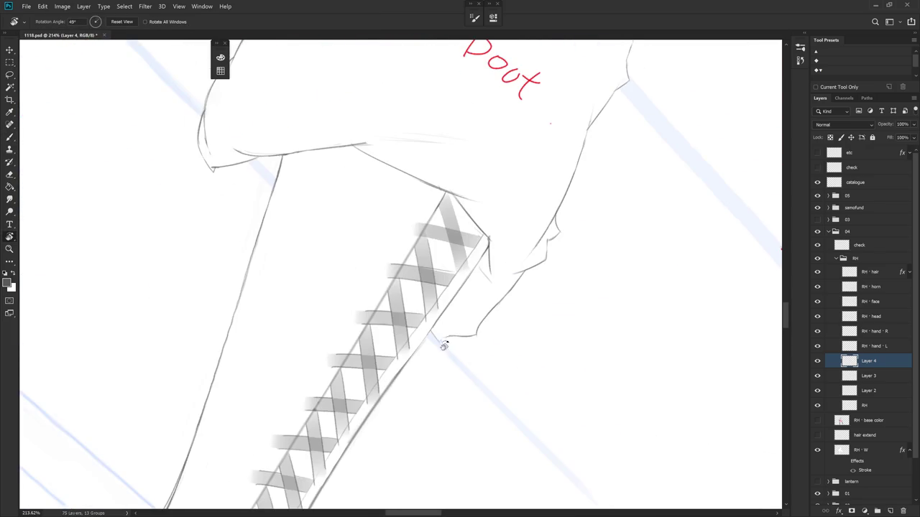
Erase and repaint the lace crossings' ends, rotating the view for each angle.
key("e")
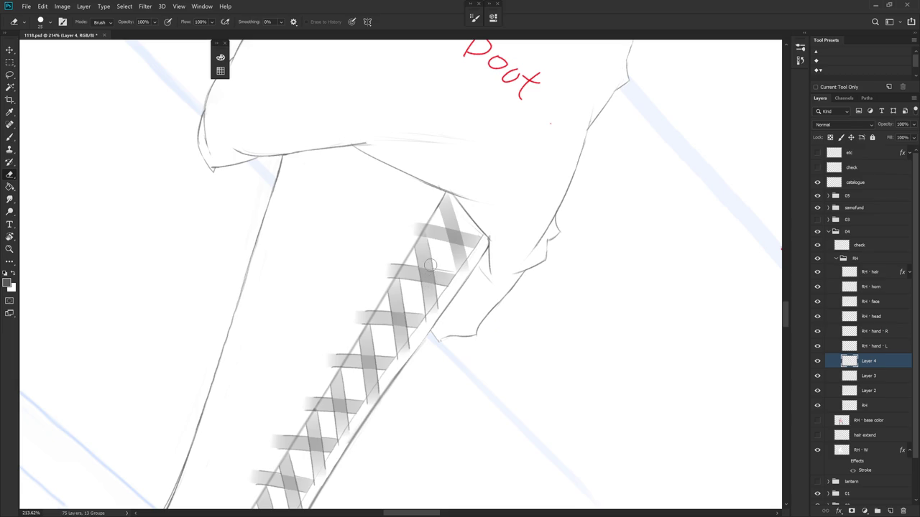
key("r")
mouse_move(437, 252)
left_mouse_down()
mouse_move(466, 350)
mouse_move(443, 208)
left_mouse_up()
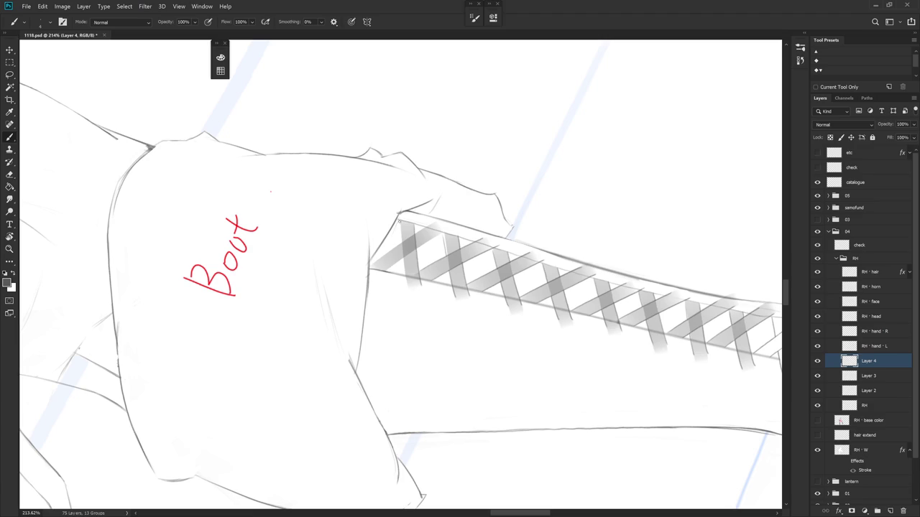
key("e")
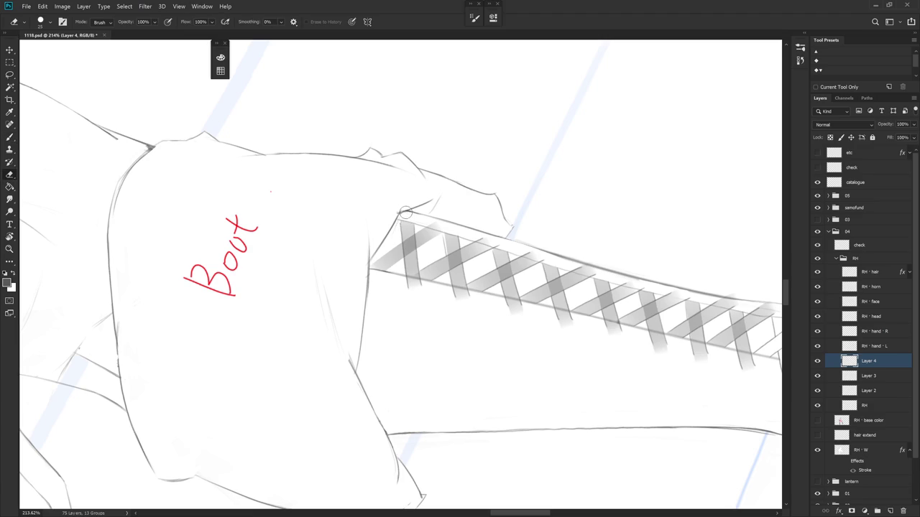
mouse_move(493, 194)
left_mouse_down()
mouse_move(476, 380)
mouse_move(379, 204)
left_mouse_up()
key("b")
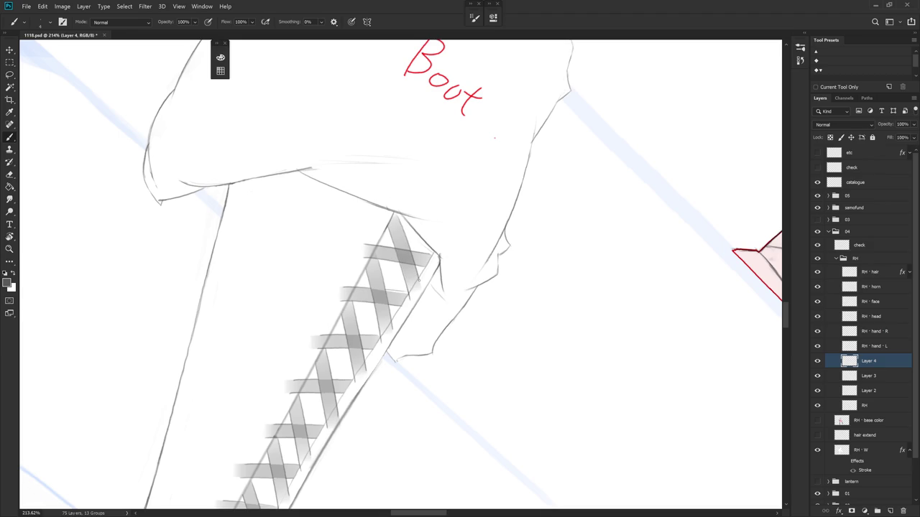
left_click_drag(402, 301, 445, 280)
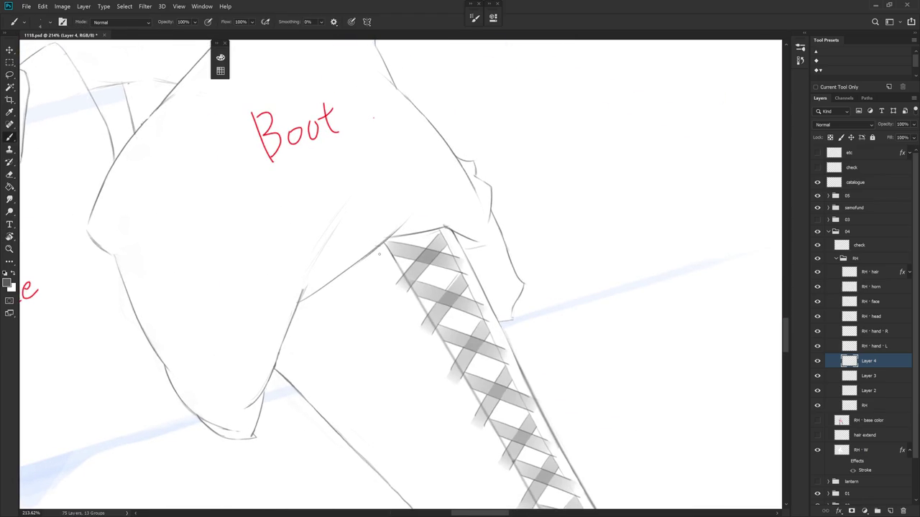
scroll(488, 241, "down", 5)
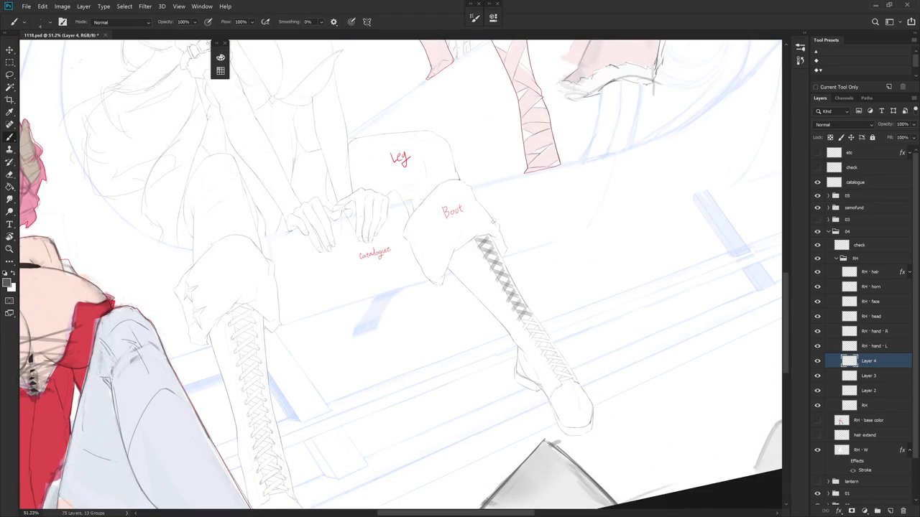
Erase stray lace marks near the top of the laces on Layer 4.
scroll(479, 234, "up", 5)
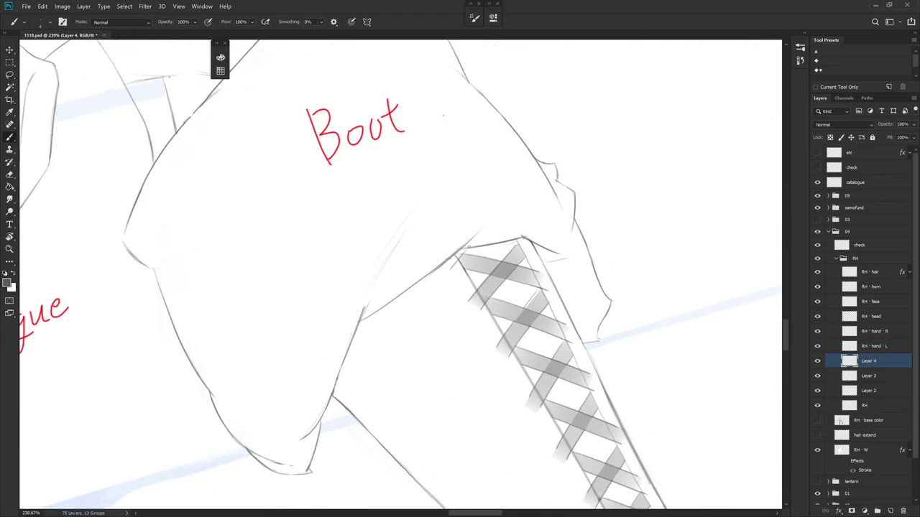
key("e")
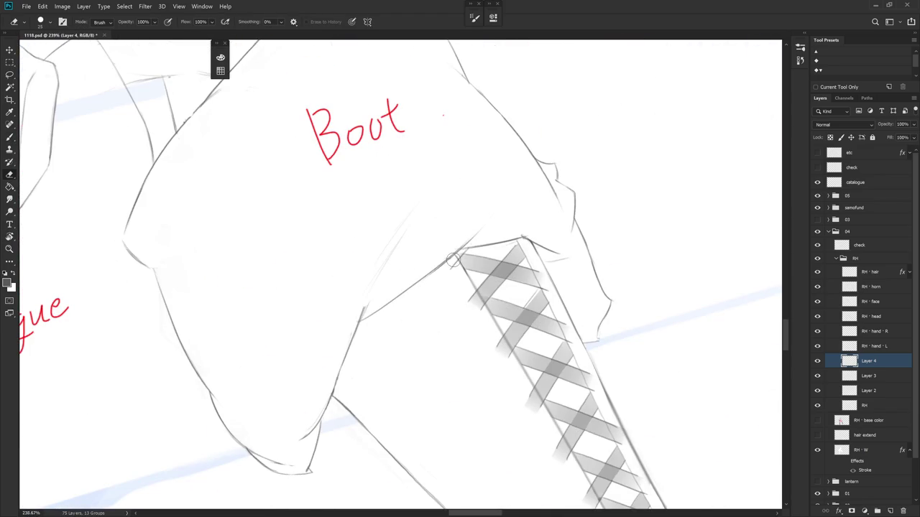
left_click_drag(501, 223, 451, 228)
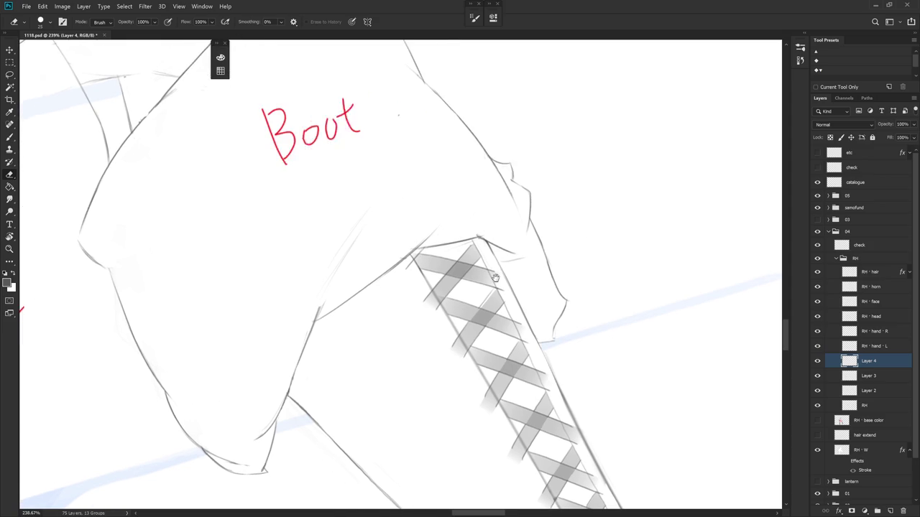
left_click(875, 405)
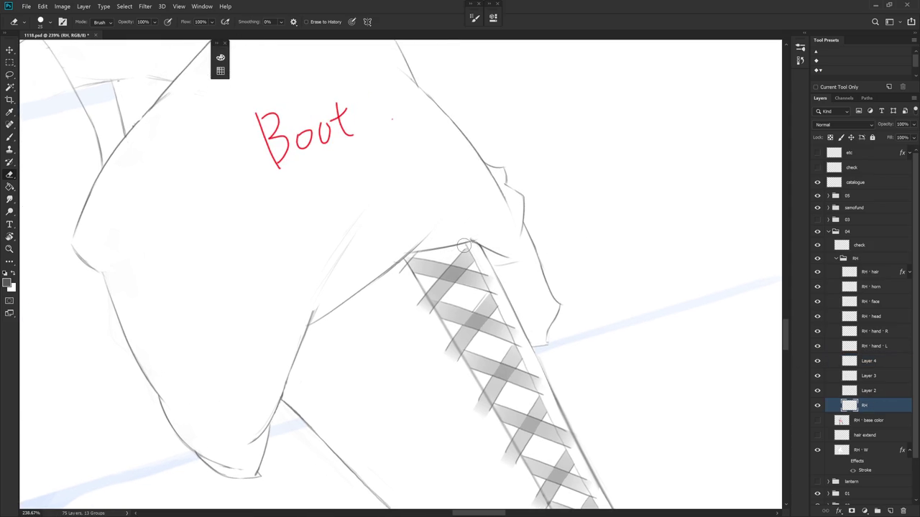
left_click(871, 361)
left_click_drag(503, 216, 396, 372)
key("b")
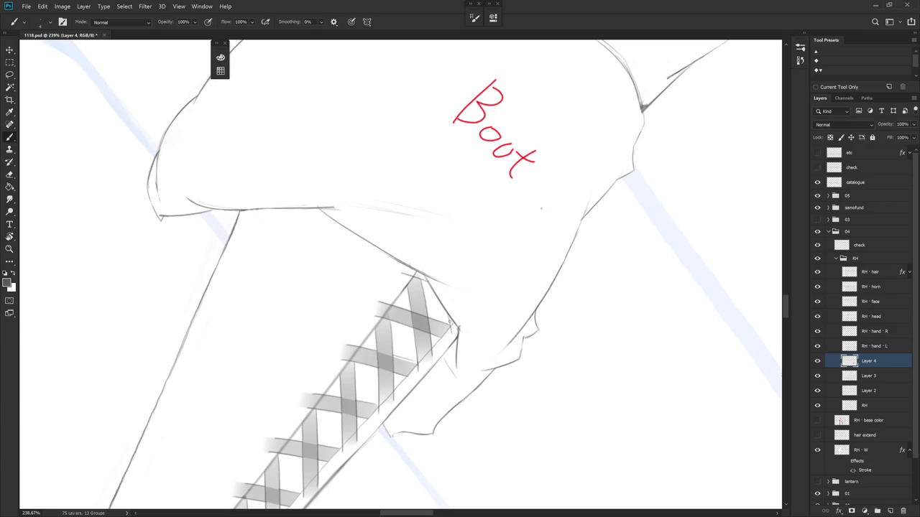
Zoom to 100%, reset the rotation upright, and hide Layer 3.
key("ctrl+1")
key("Escape")
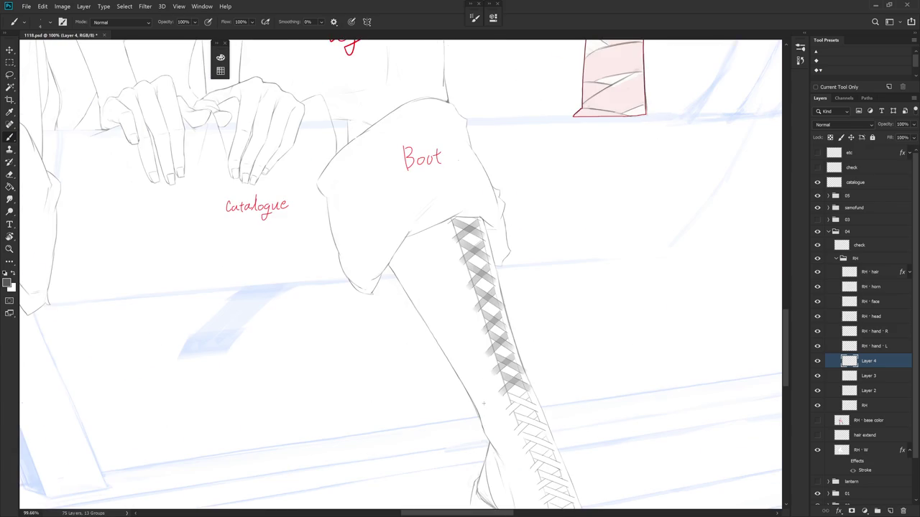
left_click(817, 376)
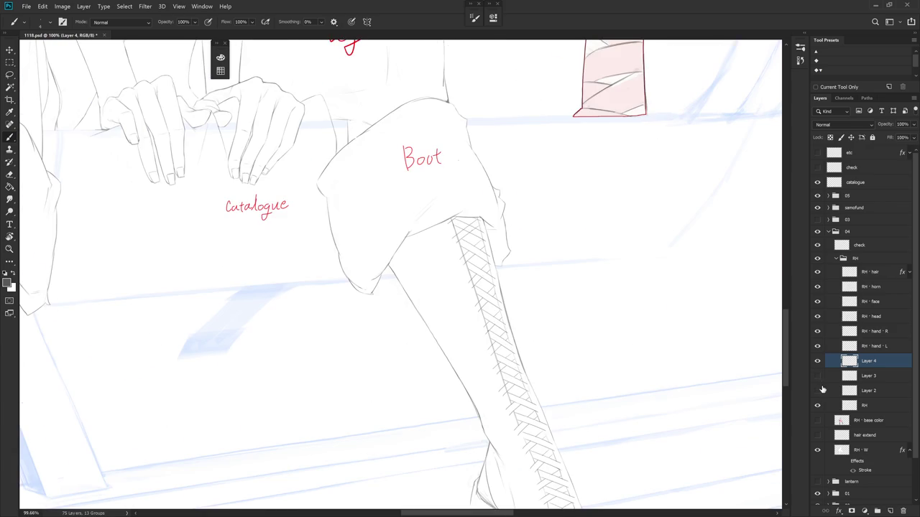
Delete the hidden Layer 3 and Layer 2, then reselect Layer 4.
left_click(868, 391)
key("Delete")
key("Delete")
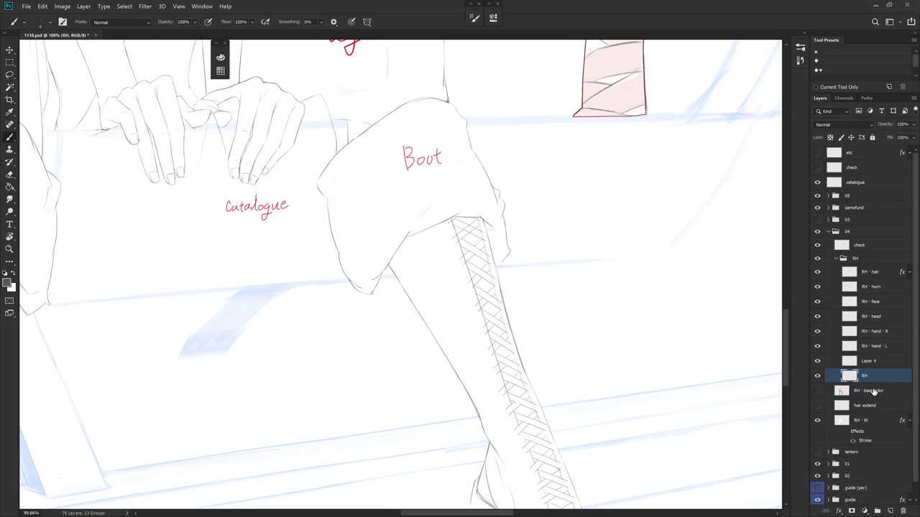
scroll(477, 234, "up", 1)
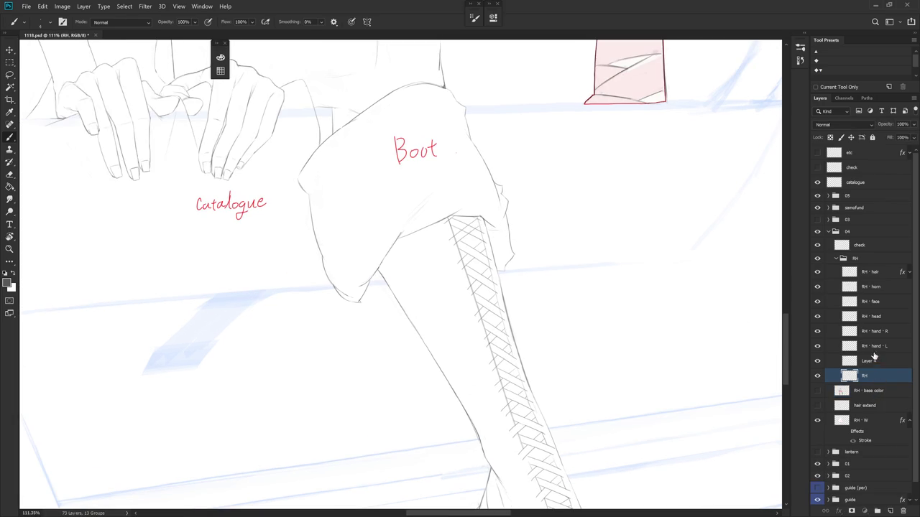
left_click(877, 364)
Zoom in with the Eraser ready and select the RH line-art layer for touch-ups.
scroll(475, 234, "up", 10)
key("e")
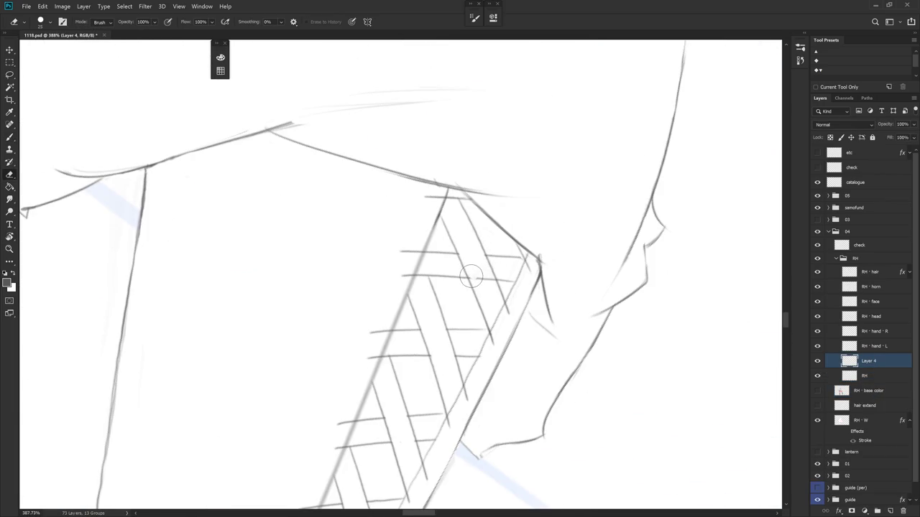
scroll(503, 294, "down", 4)
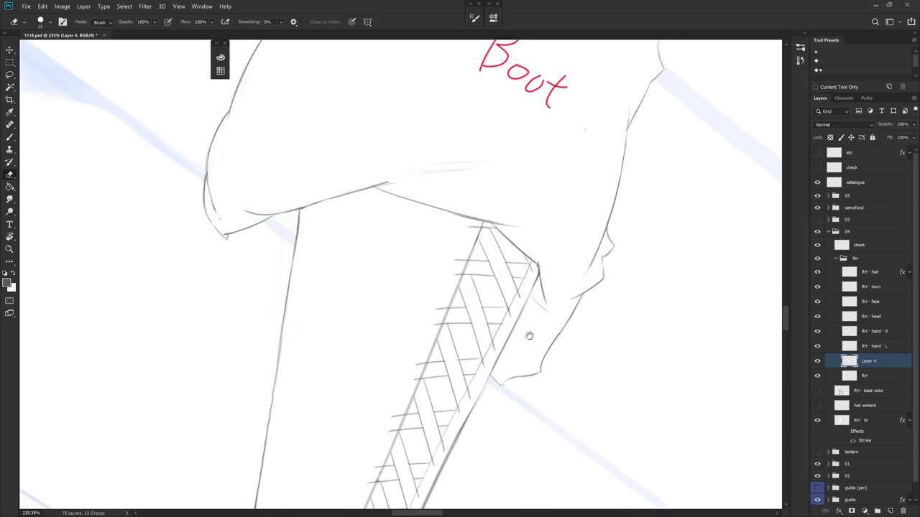
left_click(875, 378)
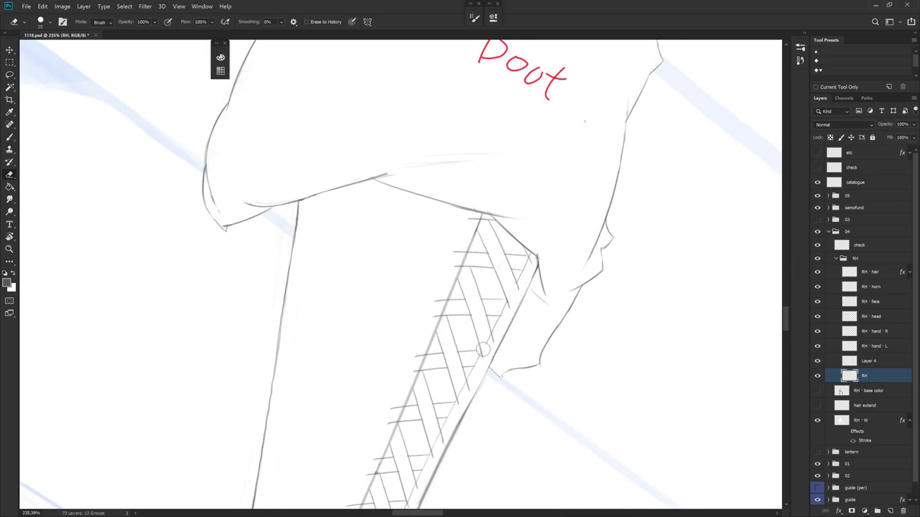
scroll(496, 338, "down", 3)
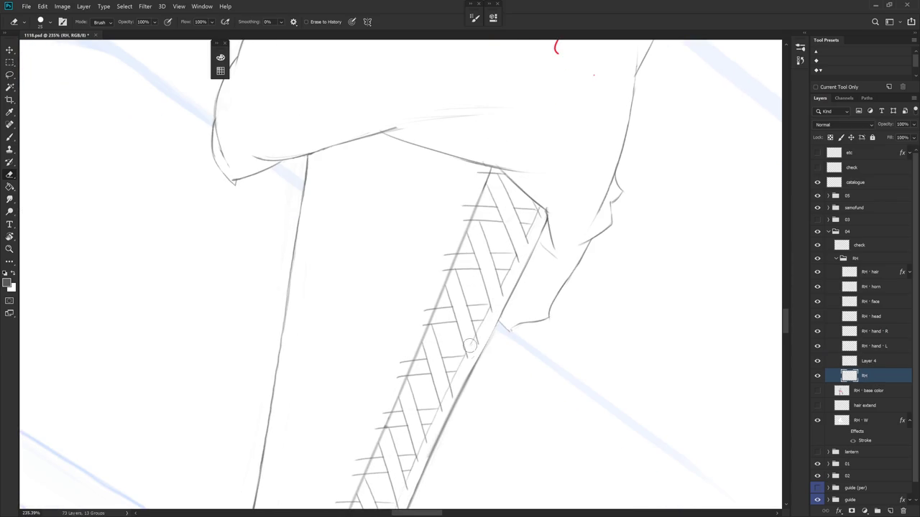
Stand the boot upright and erase a stray bit of a lower lace line.
scroll(488, 394, "down", 3)
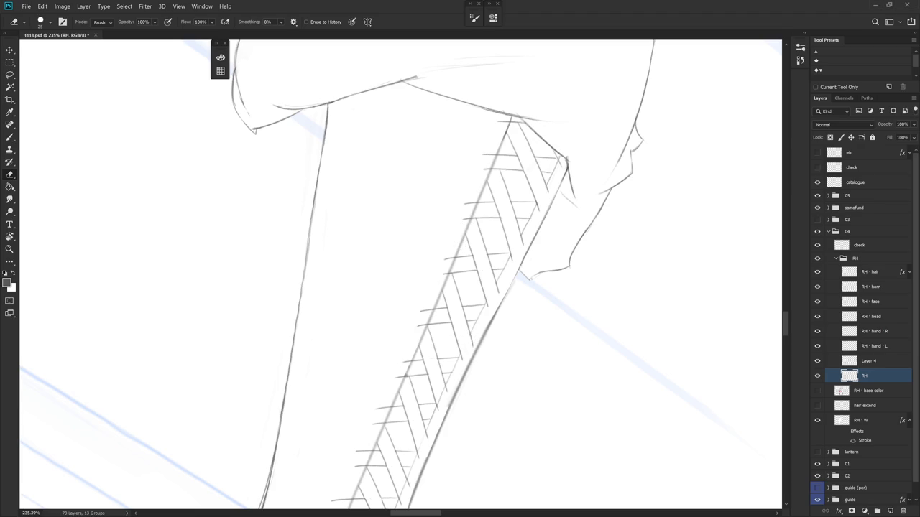
left_click_drag(653, 401, 538, 304)
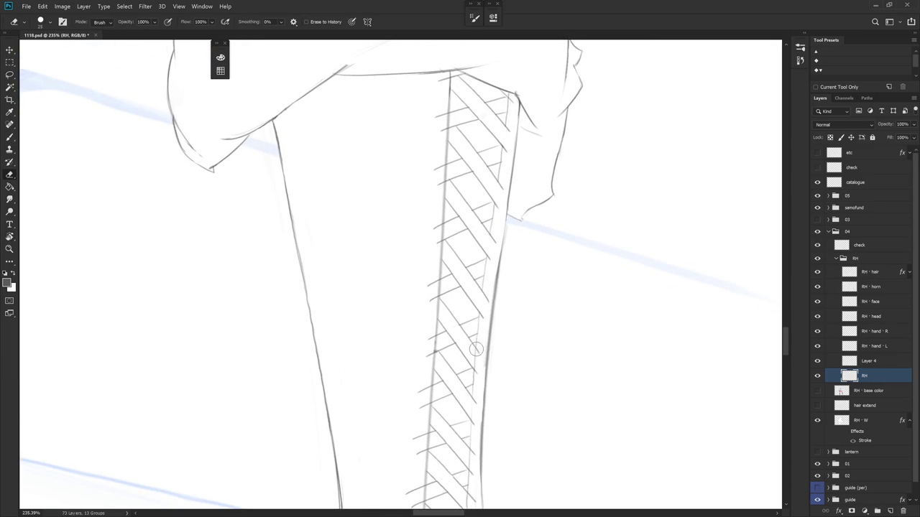
scroll(474, 365, "down", 3)
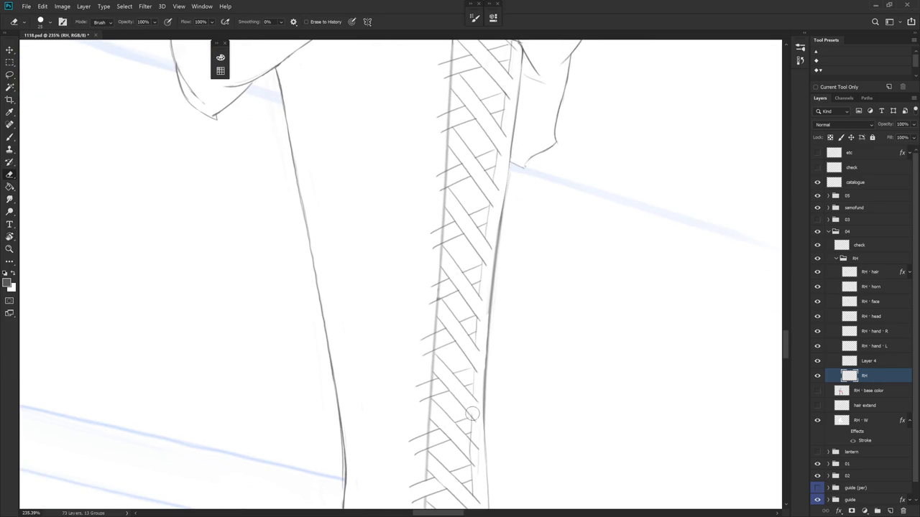
left_click_drag(483, 426, 477, 333)
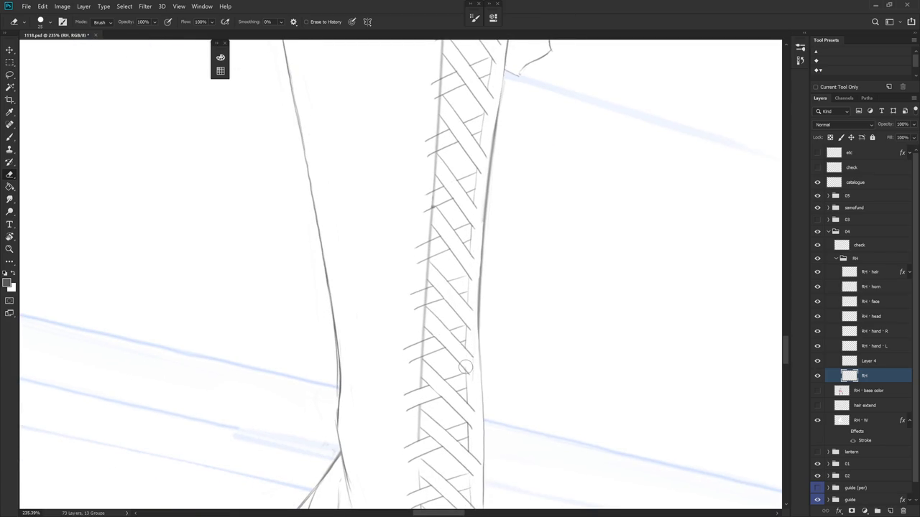
left_click_drag(475, 376, 476, 335)
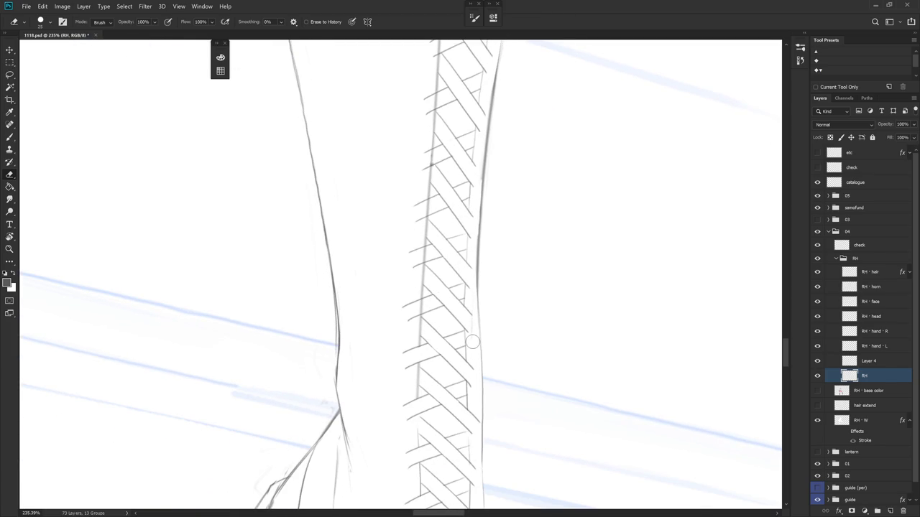
mouse_move(472, 291)
left_mouse_down()
mouse_move(468, 345)
mouse_move(441, 332)
left_mouse_up()
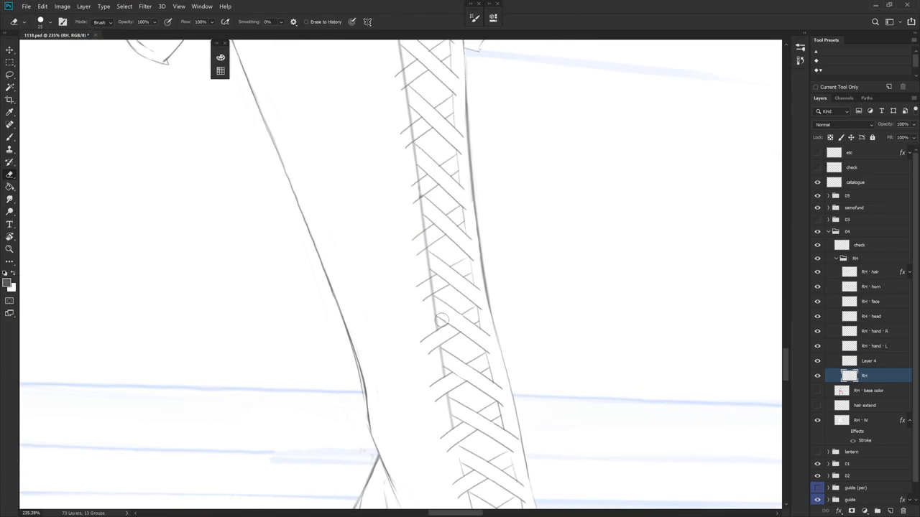
left_click_drag(431, 281, 436, 291)
Erase stray marks in the upper lacing by the boot's left outline.
scroll(434, 224, "up", 3)
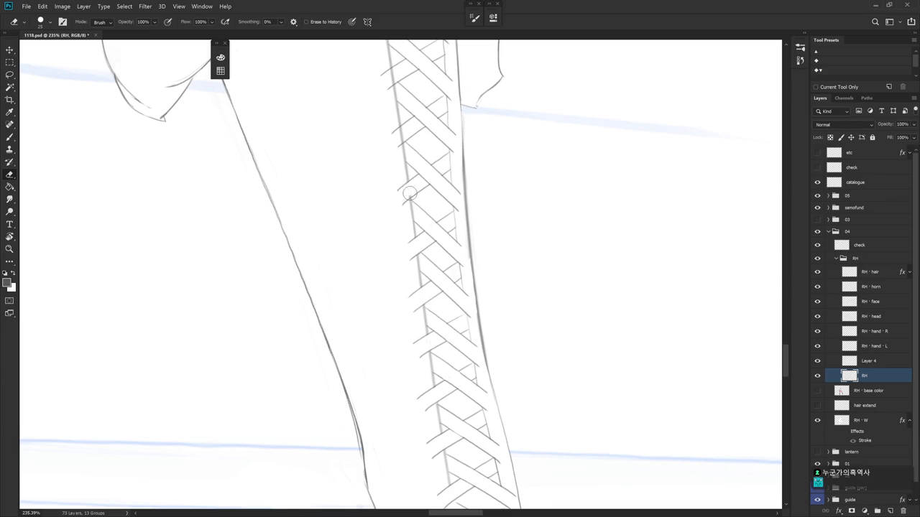
left_click_drag(412, 185, 418, 317)
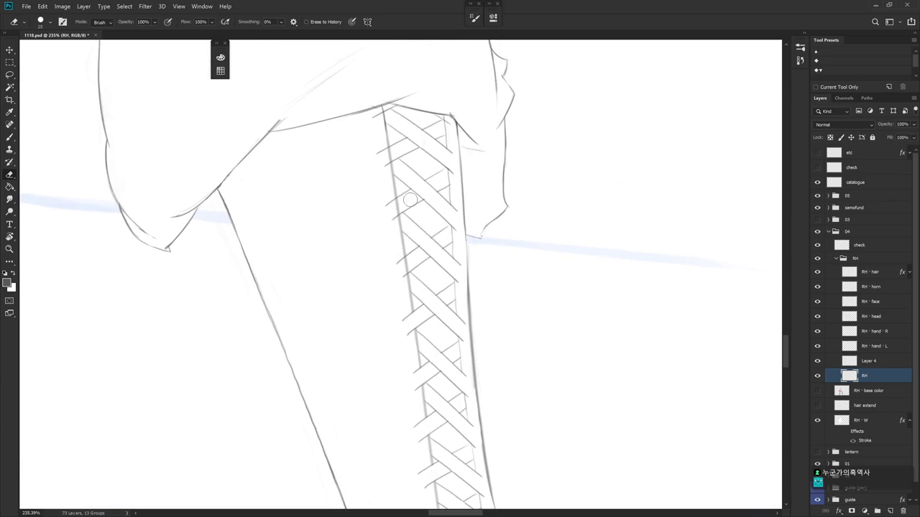
left_click_drag(396, 203, 399, 215)
left_click_drag(389, 150, 392, 159)
left_click_drag(493, 280, 486, 323)
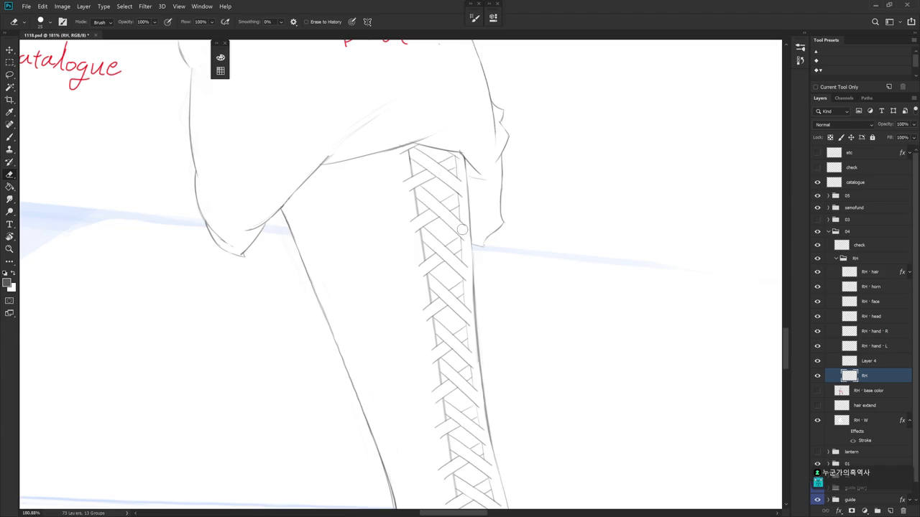
scroll(493, 312, "down", 3)
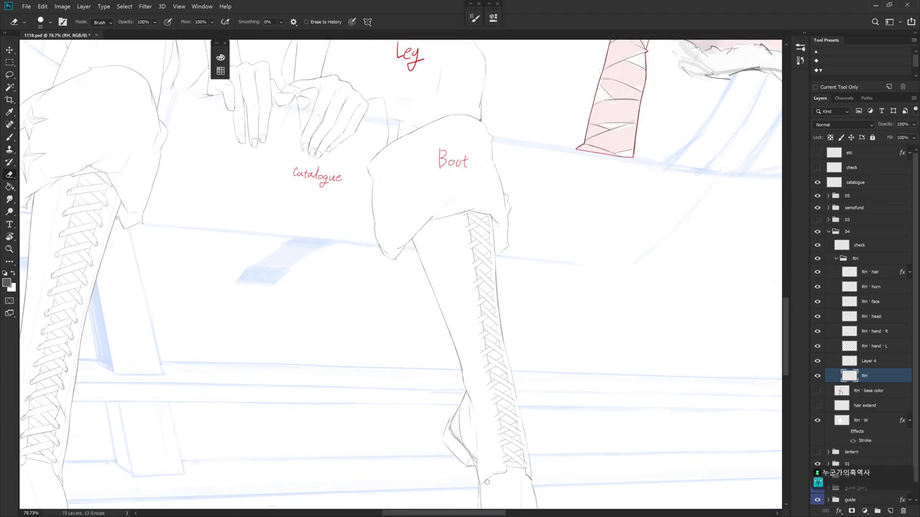
Extend the boot's right outline near the foot with a short brush stroke.
scroll(486, 481, "up", 5)
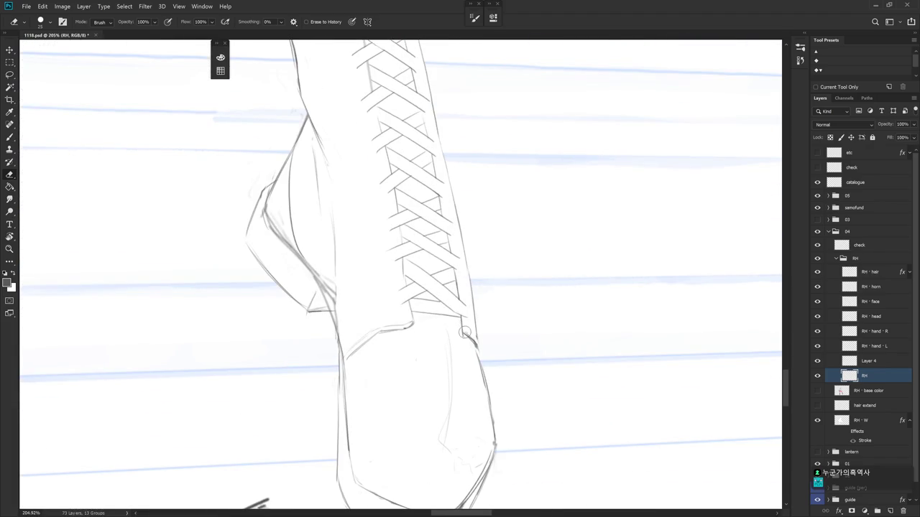
key("b")
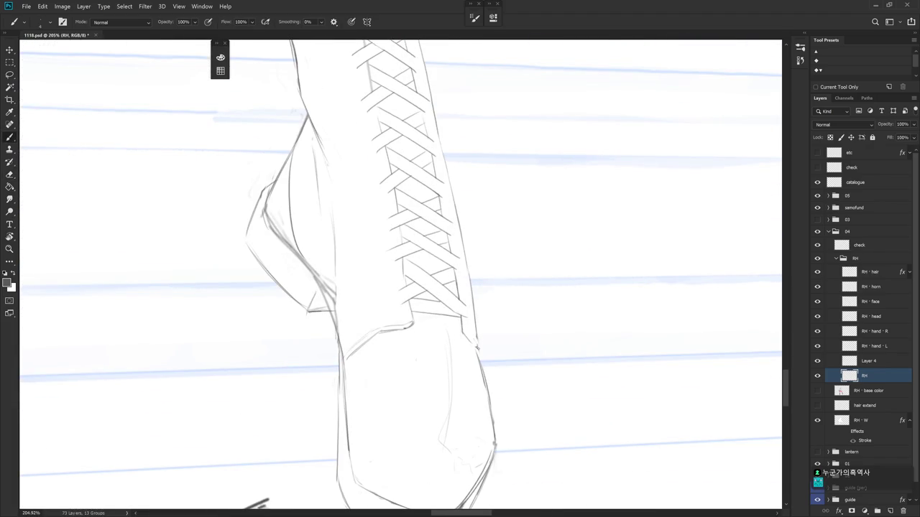
left_click_drag(478, 350, 475, 334)
key("e")
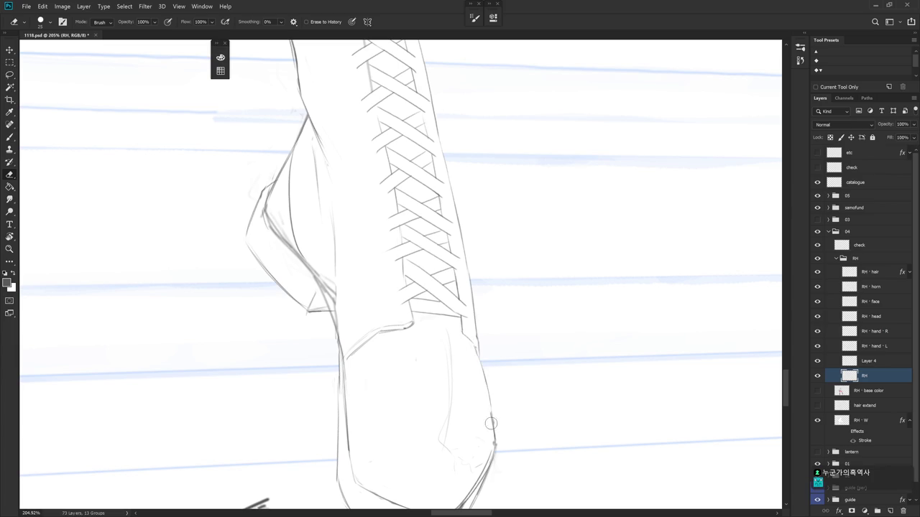
scroll(493, 410, "down", 5)
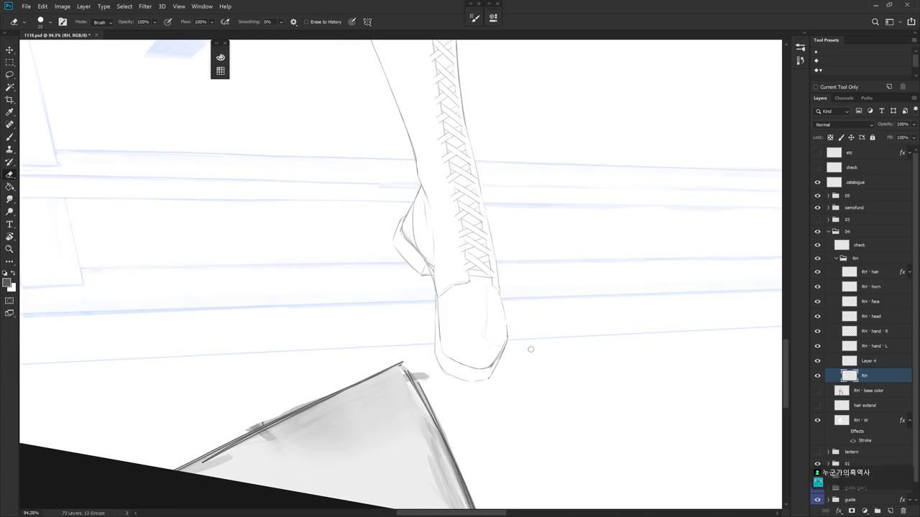
scroll(554, 365, "down", 3)
Angle the shoe and erase stray strokes at the toe's lower-left edge.
scroll(554, 365, "up", 4)
key("r")
left_click_drag(577, 343, 469, 369)
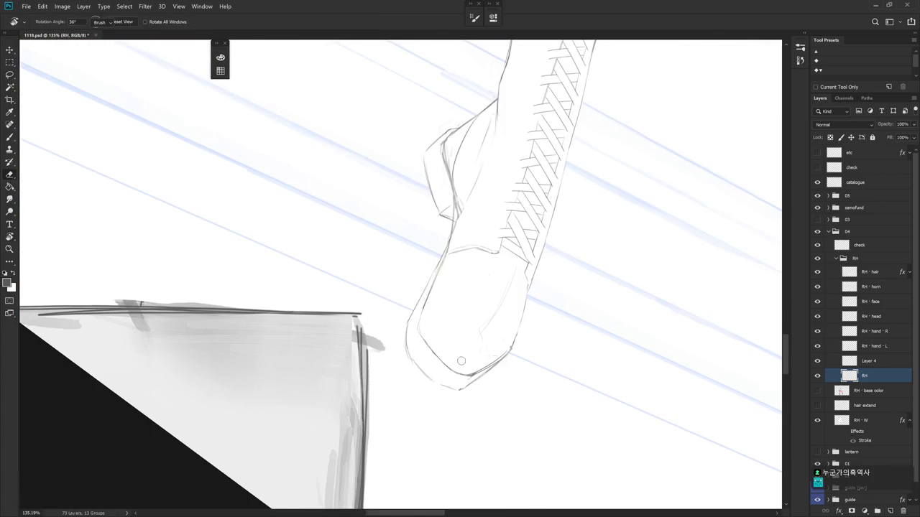
left_click_drag(416, 316, 435, 358)
key("b")
key("e")
key("b")
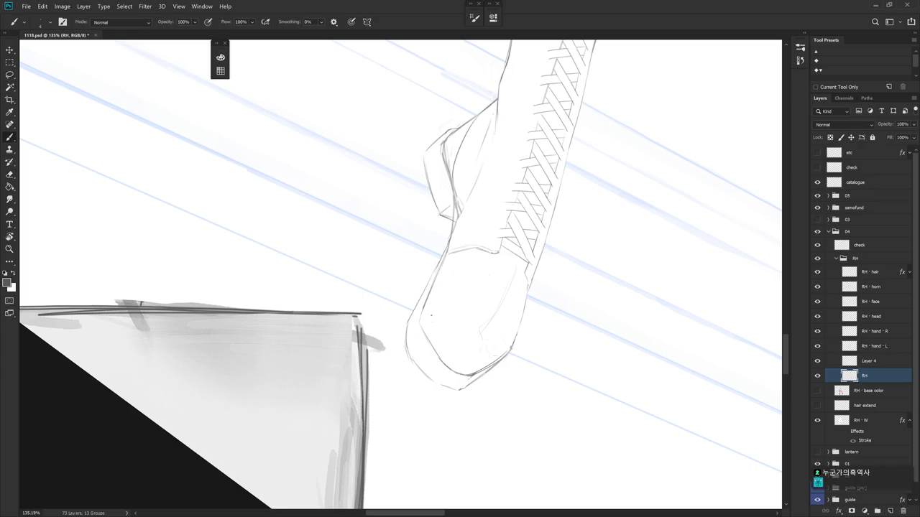
Tilt the view counter-clockwise and alternate brush and eraser on the toe outline.
key("r")
left_click_drag(431, 314, 517, 370)
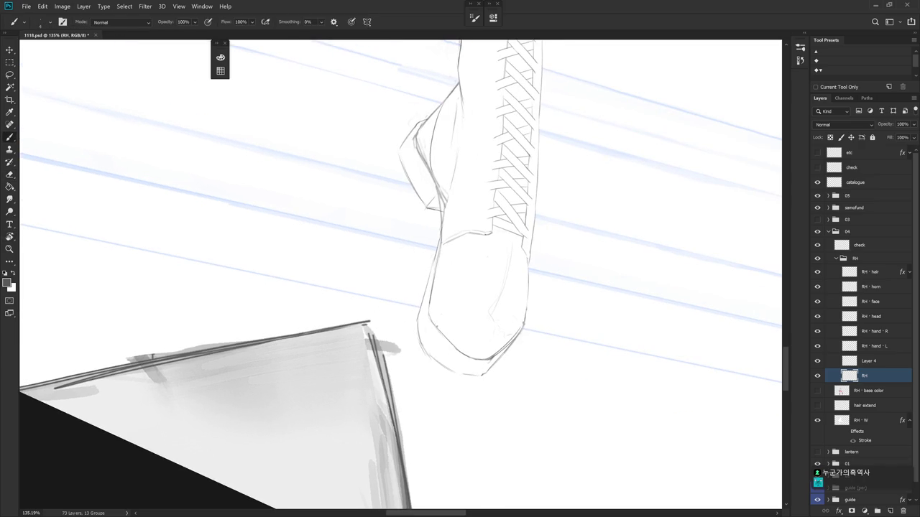
key("r")
mouse_move(423, 315)
left_mouse_down()
mouse_move(438, 303)
mouse_move(487, 360)
mouse_move(413, 327)
left_mouse_up()
key("b")
key("r")
key("e")
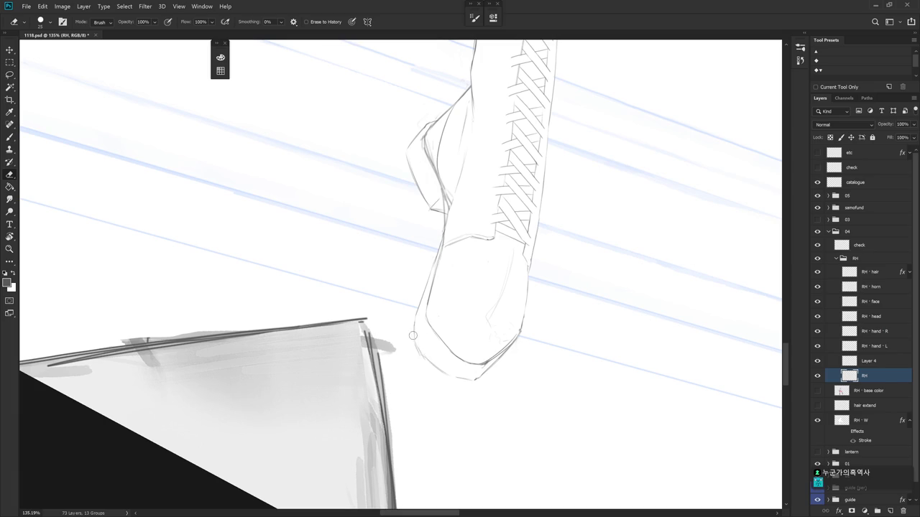
key("b")
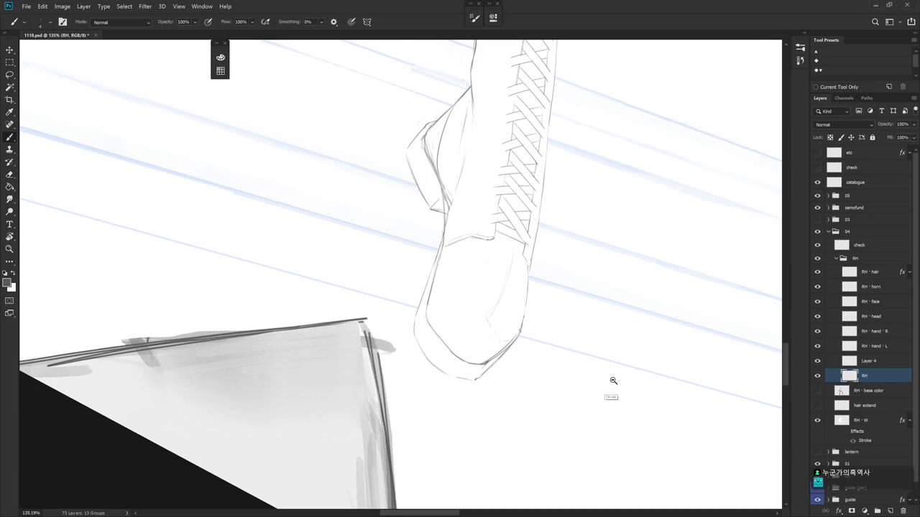
Check both boots zoomed out, then keep refining the toe outline from new angles.
left_click_drag(612, 380, 589, 449)
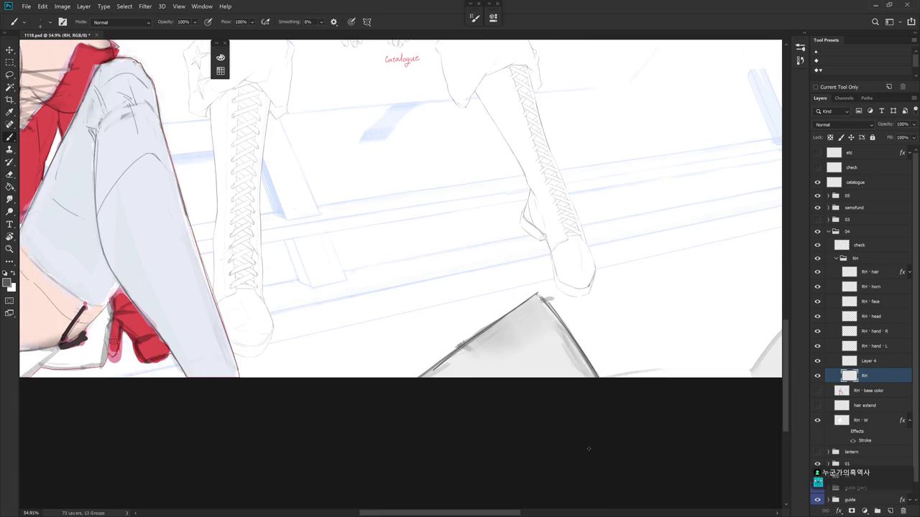
left_click_drag(591, 329, 503, 402)
mouse_move(431, 288)
left_mouse_down()
mouse_move(474, 280)
mouse_move(463, 339)
left_mouse_up()
key("e")
key("b")
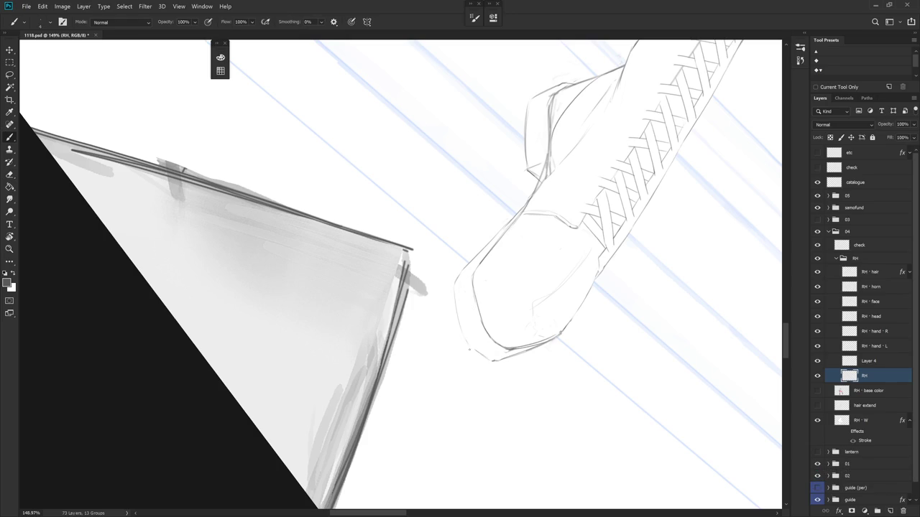
left_click_drag(503, 376, 489, 297)
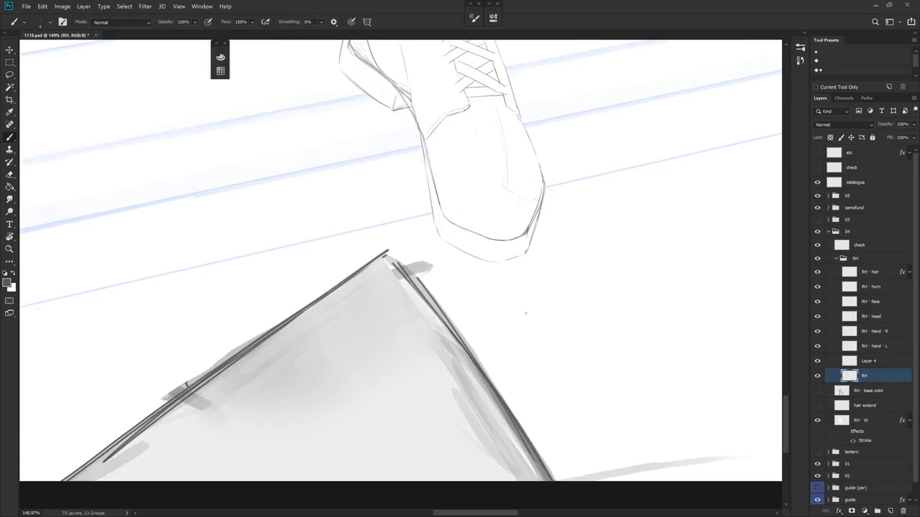
key("e")
key("b")
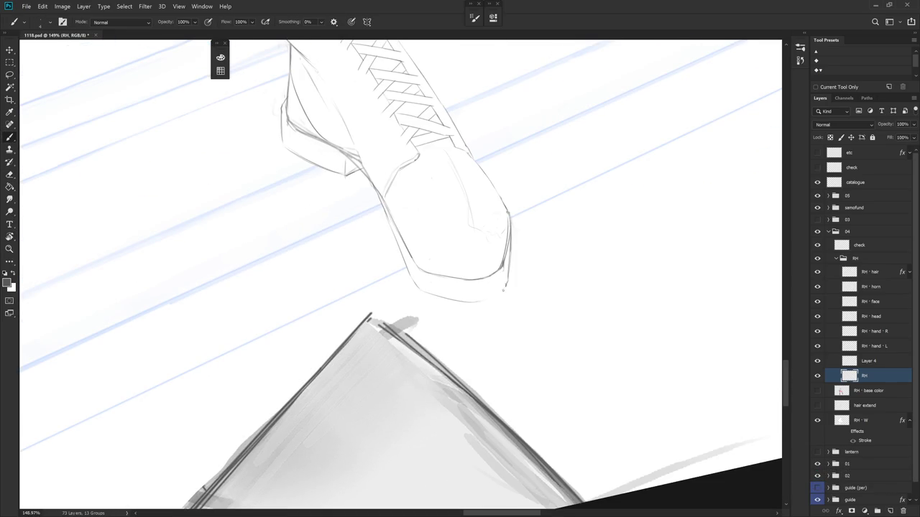
key("e")
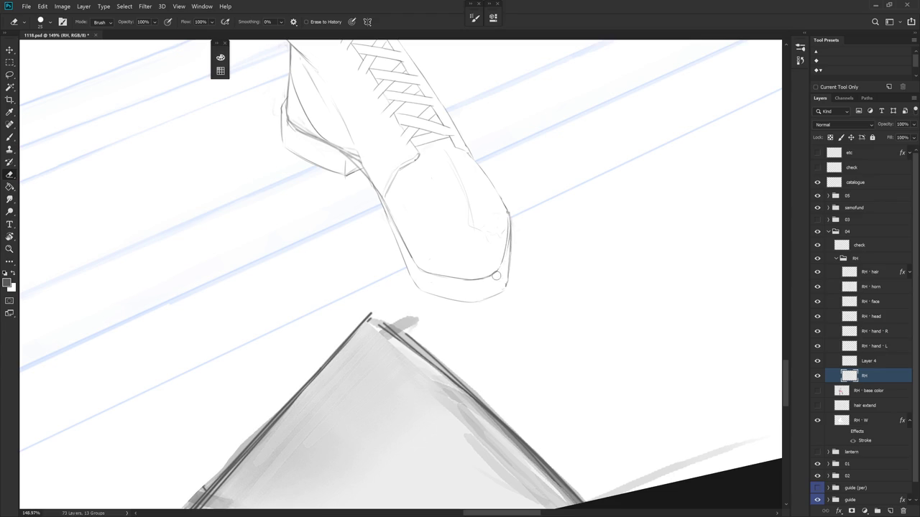
left_click_drag(554, 268, 457, 342)
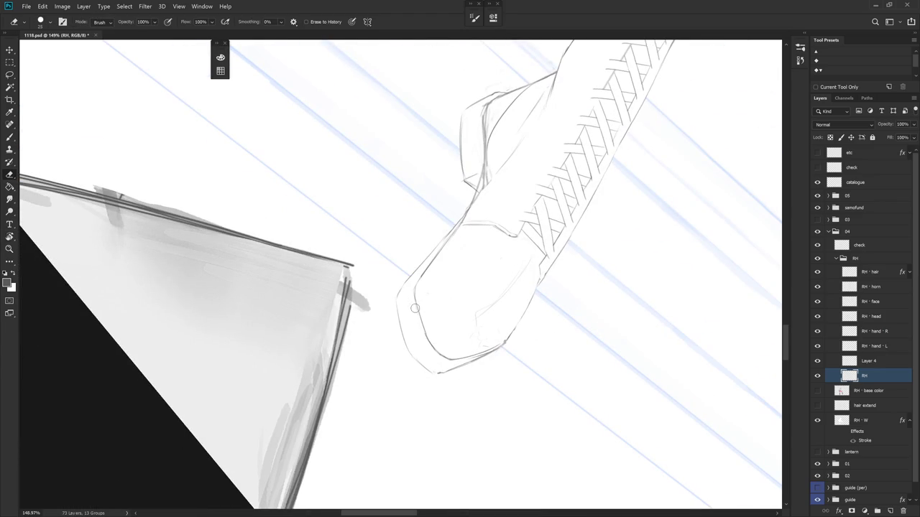
key("b")
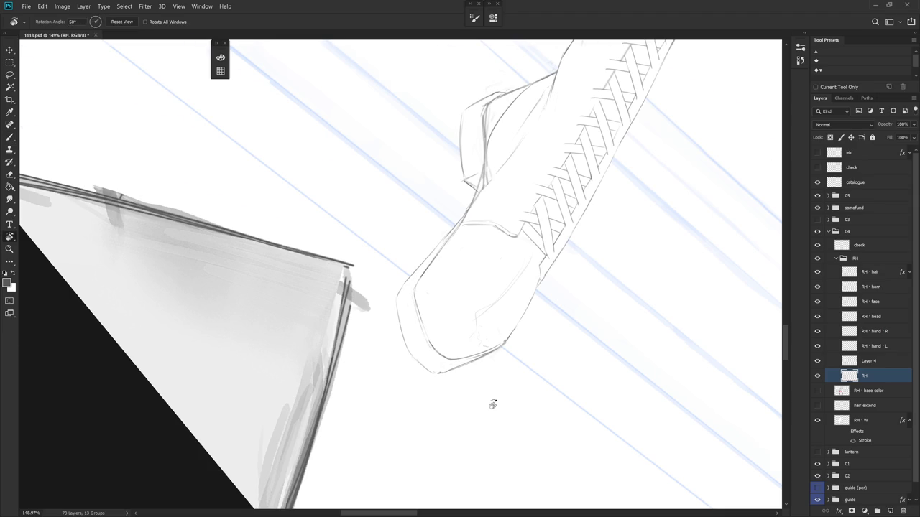
Rotate the boot upright and begin erasing and redrawing its outline on the RH layer.
left_click_drag(484, 410, 493, 279)
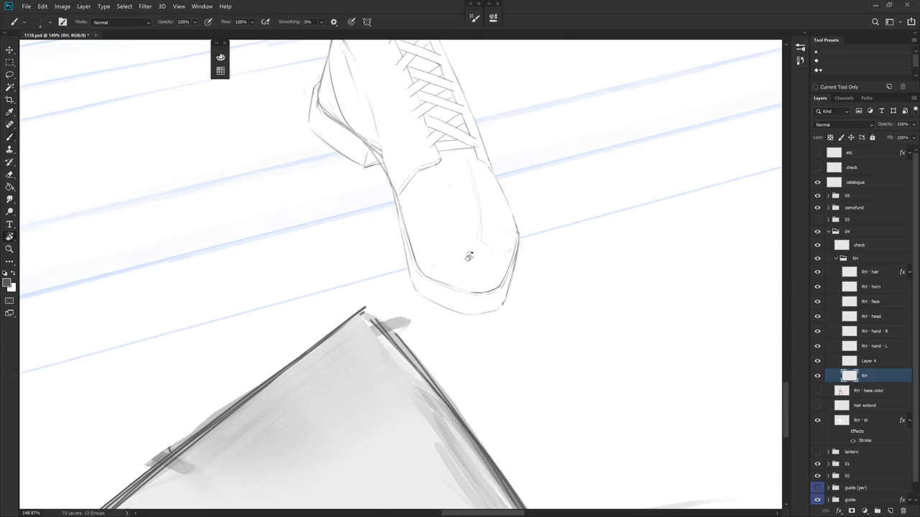
left_click_drag(454, 252, 419, 252)
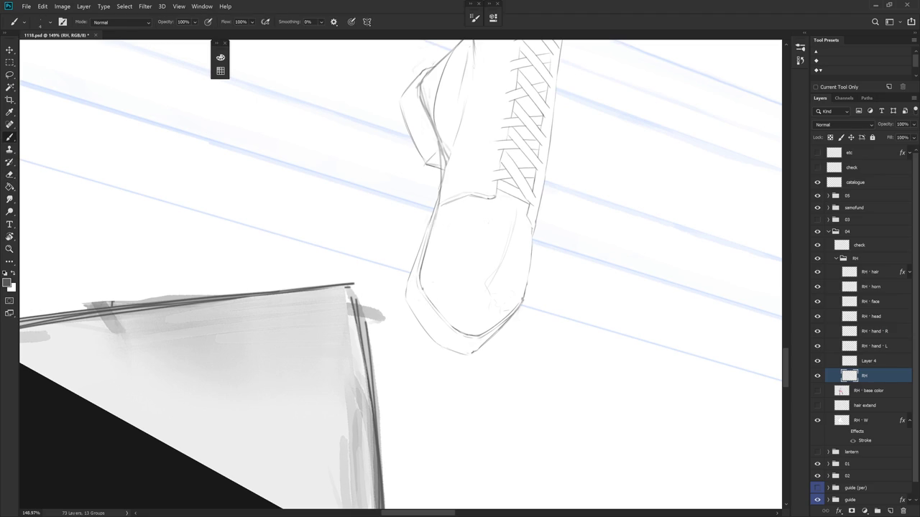
key("e")
left_click_drag(437, 285, 493, 324)
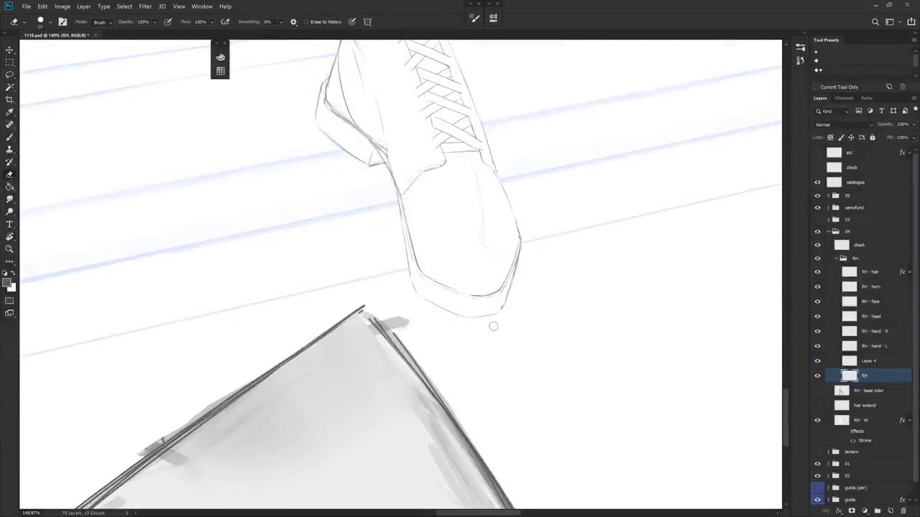
mouse_move(493, 326)
left_mouse_down()
mouse_move(519, 302)
mouse_move(499, 267)
left_mouse_up()
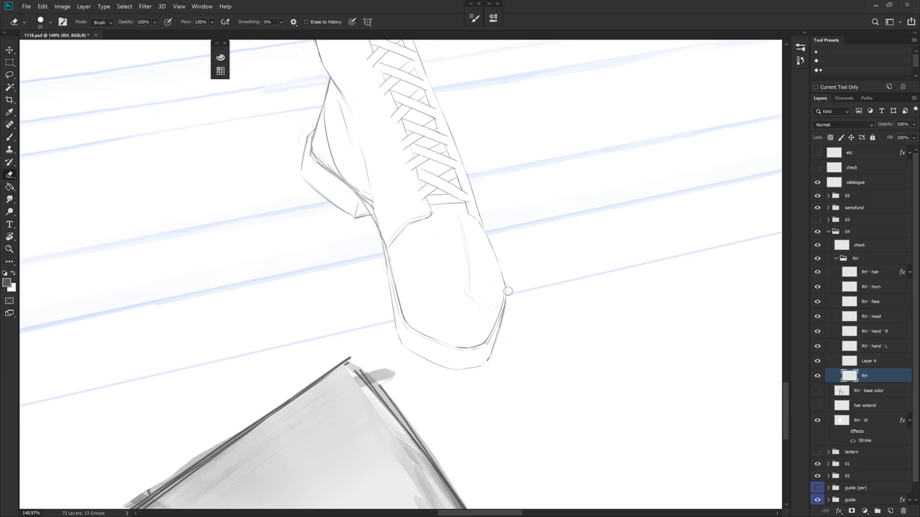
key("b")
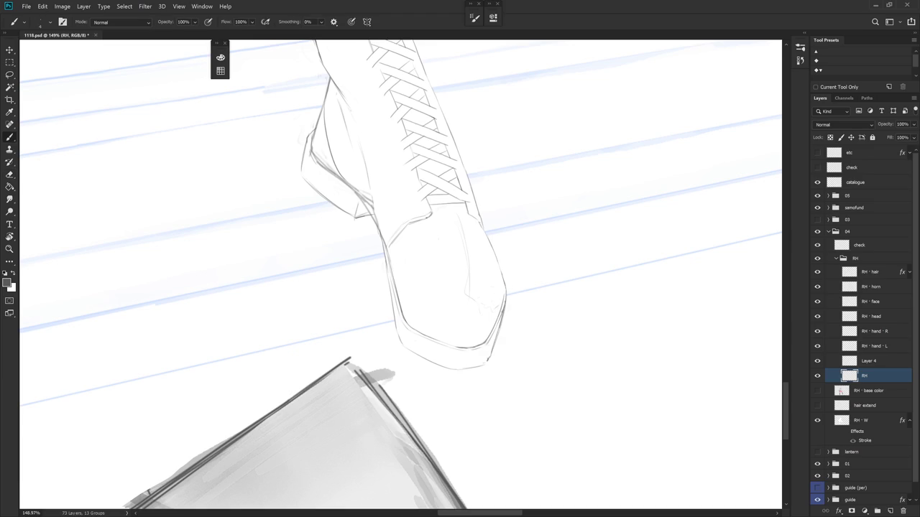
key("e")
key("r")
left_click_drag(505, 311, 510, 272)
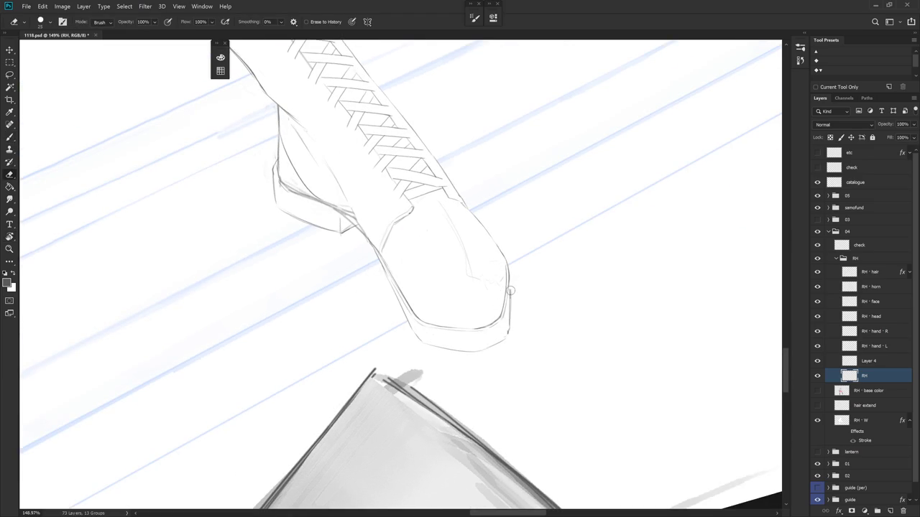
key("b")
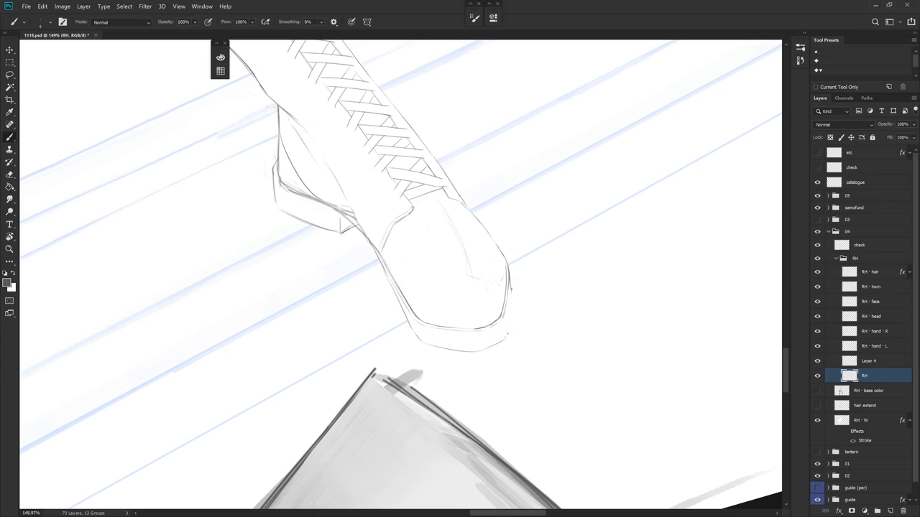
Erase and redraw the boot's heel and pointed toe lines, checking its angle.
key("e")
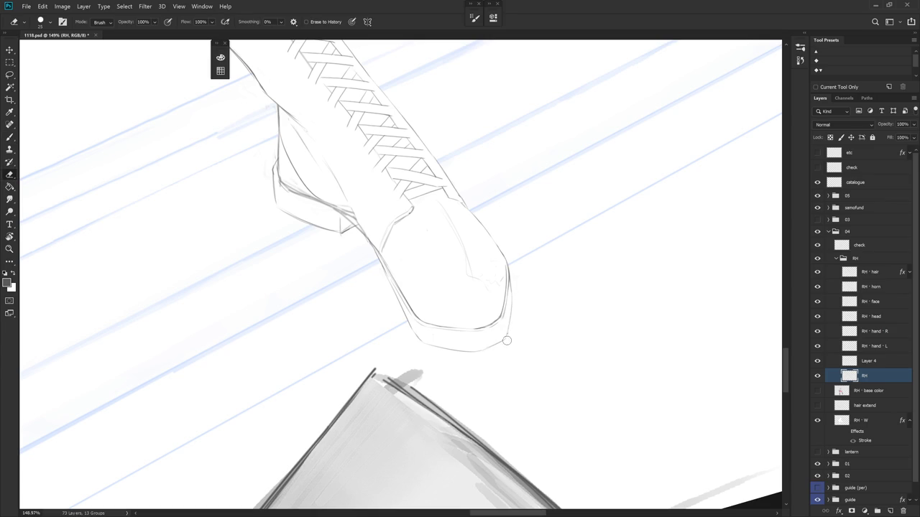
key("b")
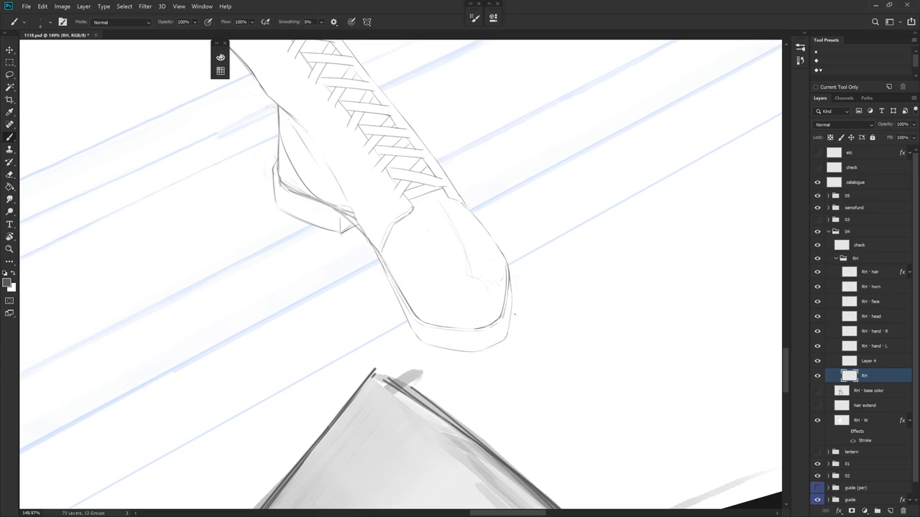
key("e")
key("b")
mouse_move(510, 331)
left_mouse_down()
mouse_move(457, 402)
mouse_move(441, 370)
left_mouse_up()
key("e")
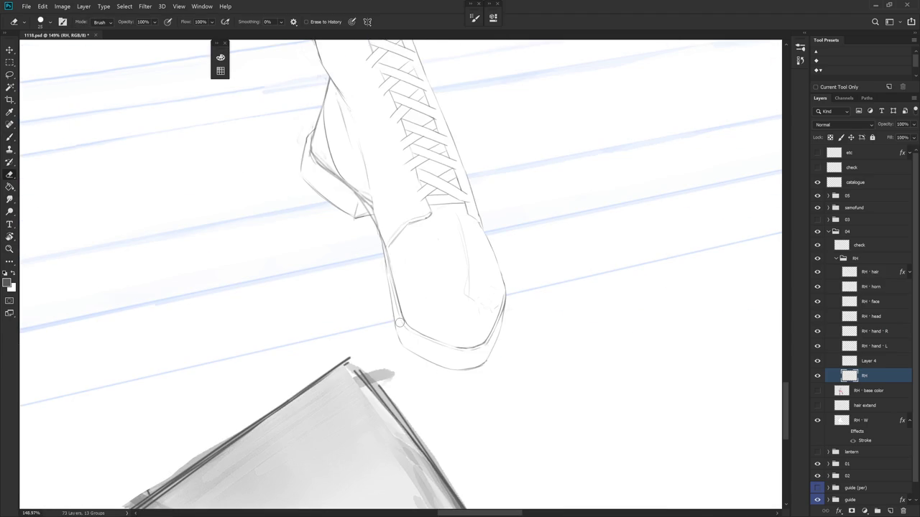
scroll(490, 342, "down", 5)
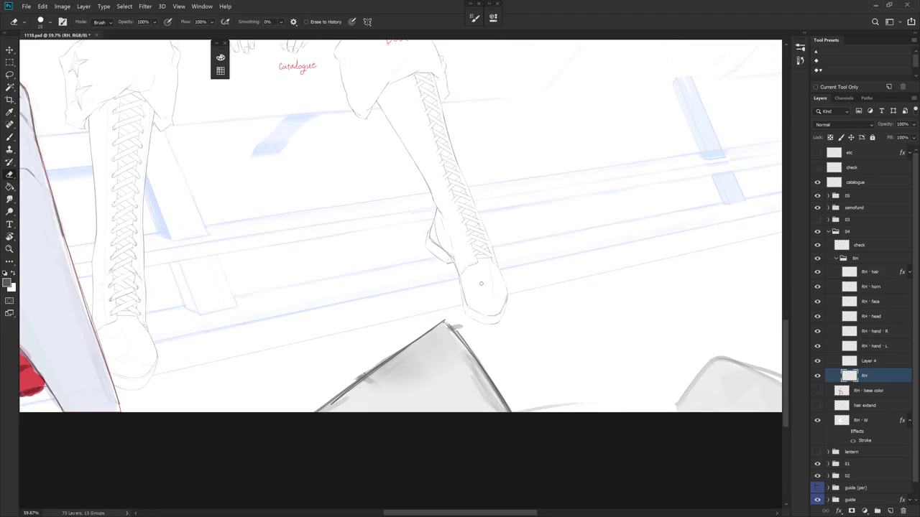
scroll(481, 282, "up", 5)
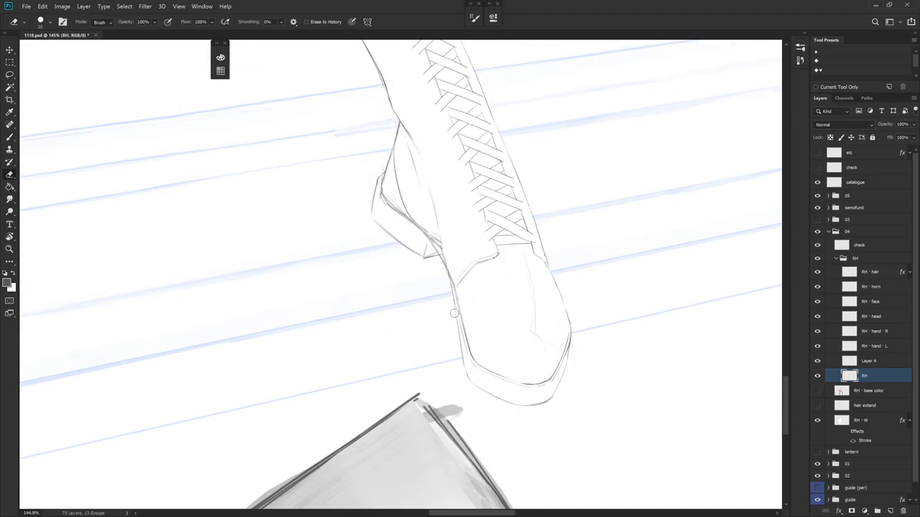
key("b")
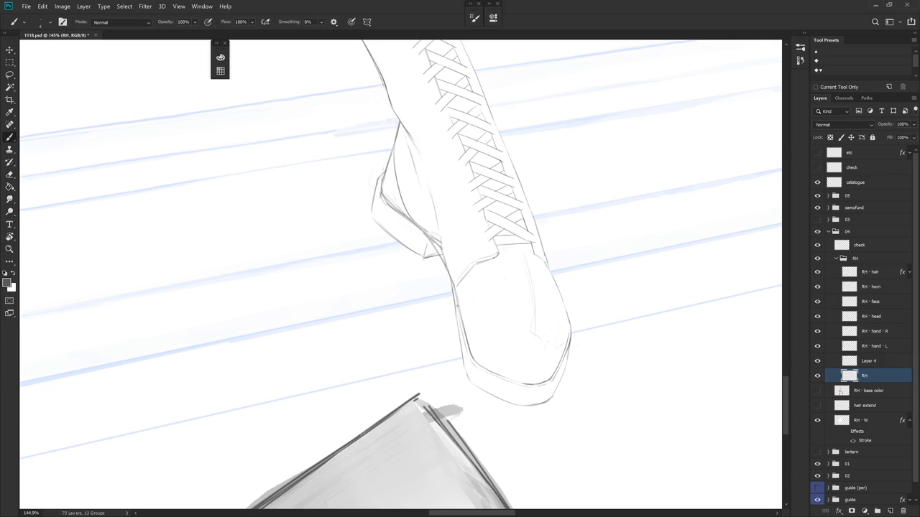
left_click_drag(509, 262, 502, 299)
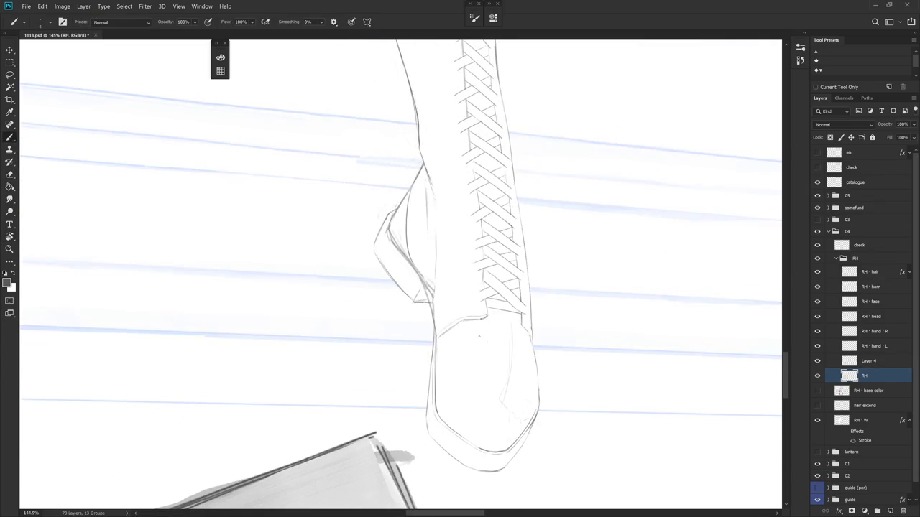
key("e")
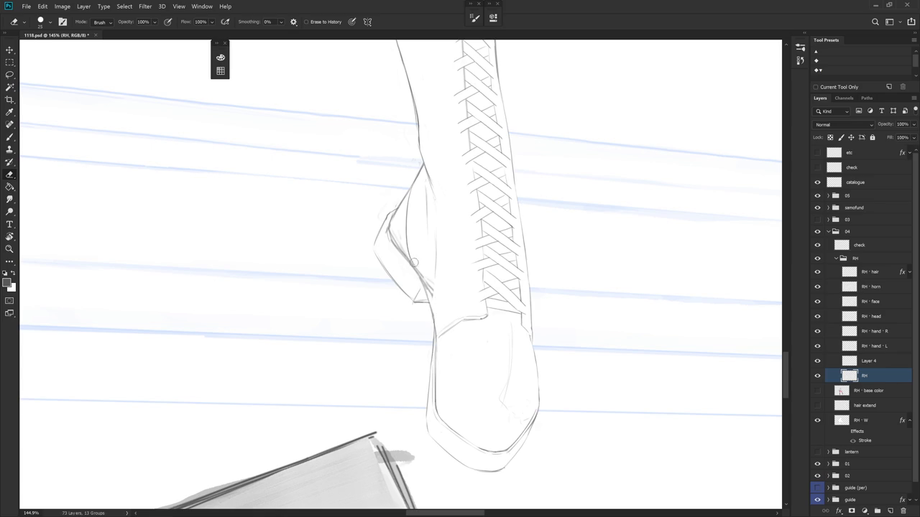
key("b")
Finish correcting the boot's foot outline, tilting the view between eraser and brush strokes.
key("r")
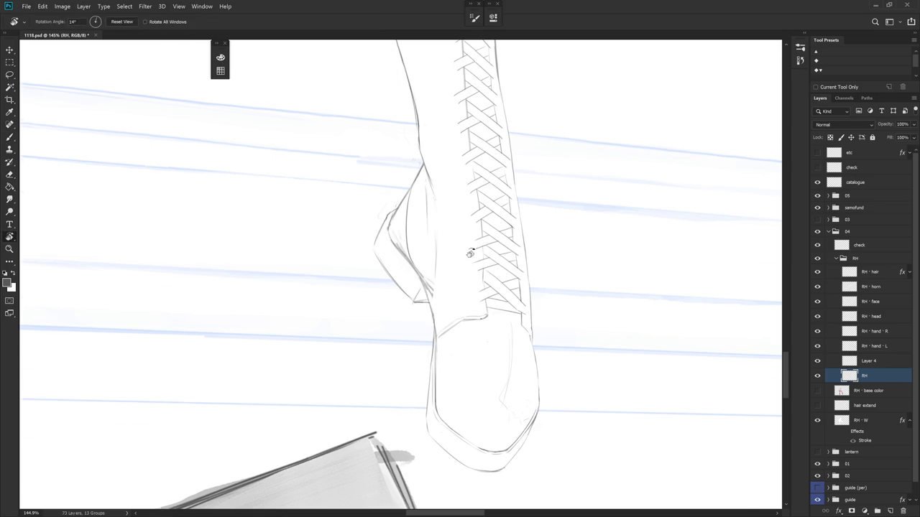
left_click_drag(452, 256, 402, 215)
key("e")
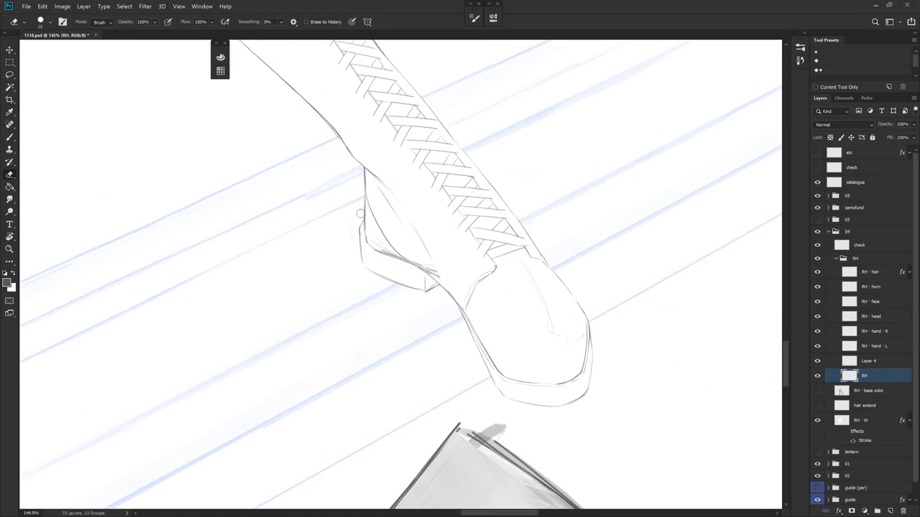
key("b")
key("r")
left_click_drag(431, 244, 392, 216)
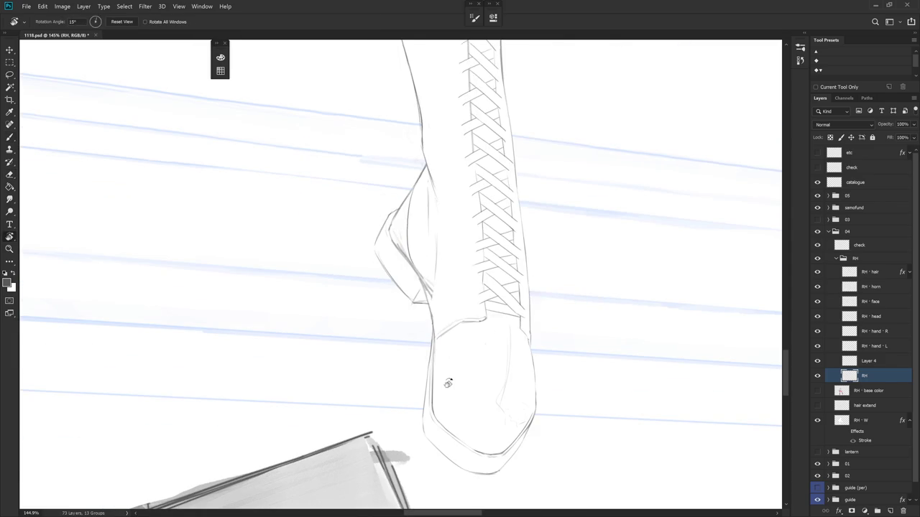
key("e")
key("b")
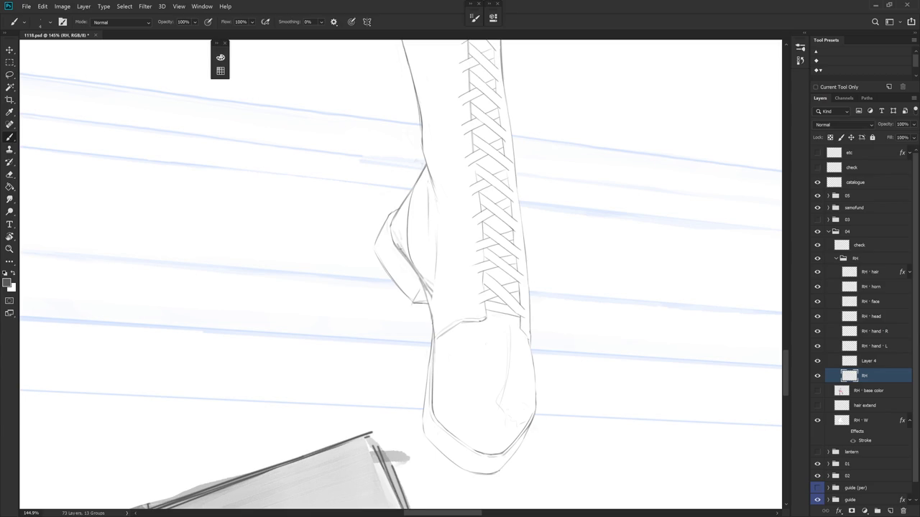
key("r")
left_click_drag(481, 304, 460, 338)
key("e")
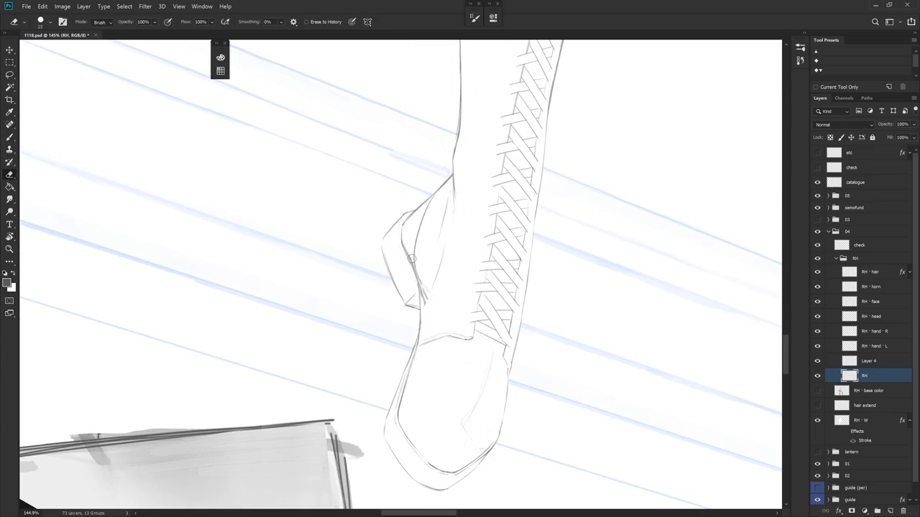
Redraw the left edge of the boot's folded top, rotating the leg horizontal and back.
key("b")
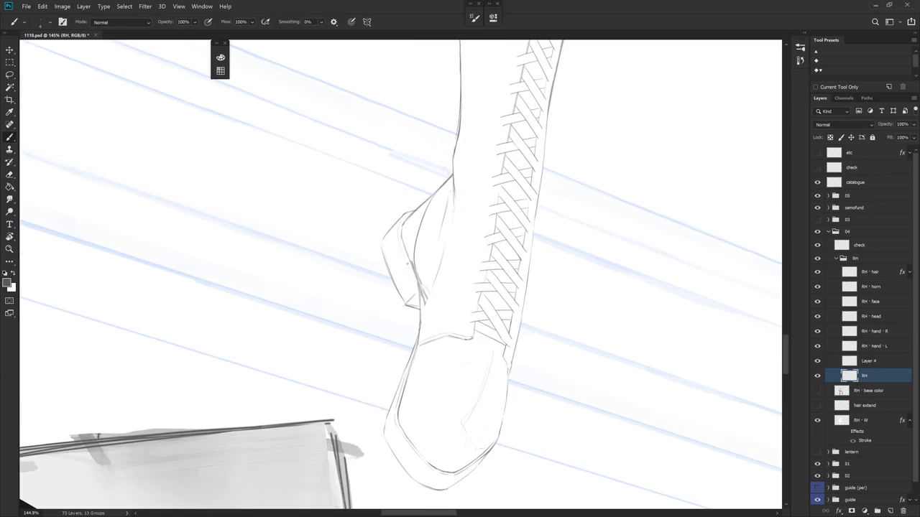
key("e")
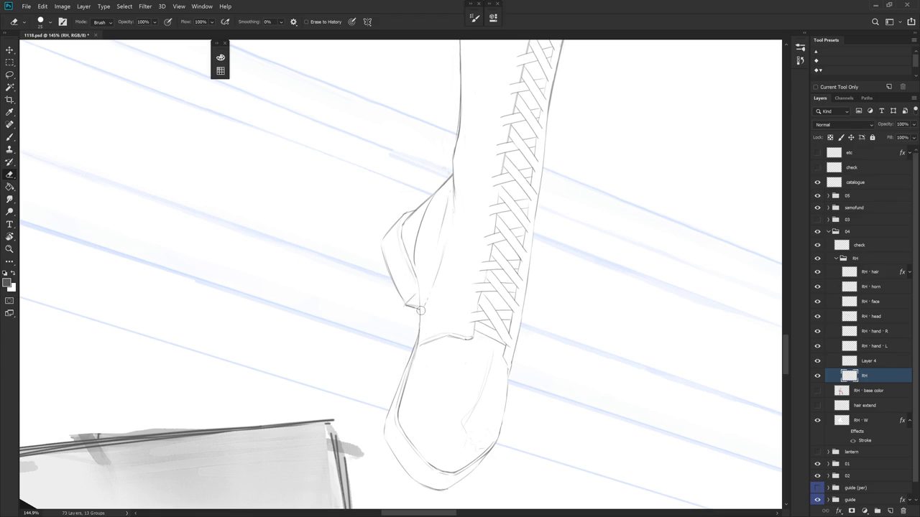
key("b")
key("r")
left_click_drag(439, 351, 428, 262)
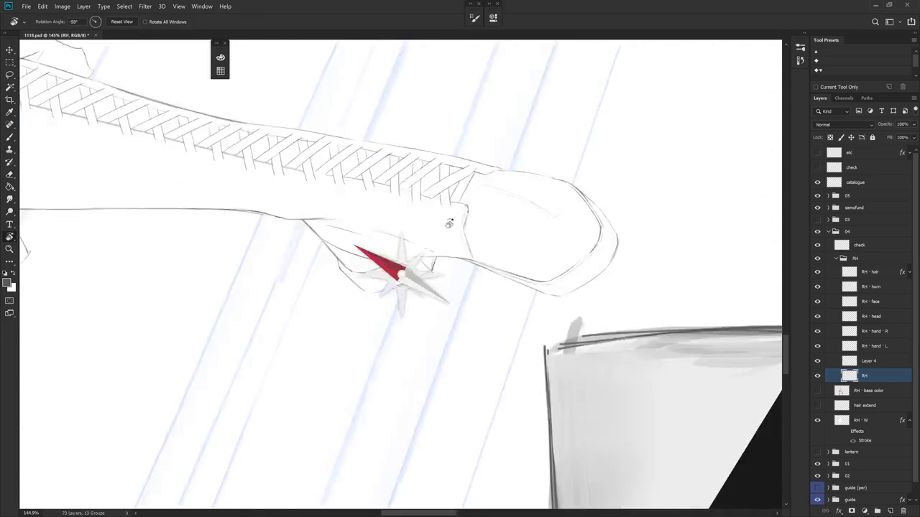
key("r")
left_click_drag(429, 262, 414, 307)
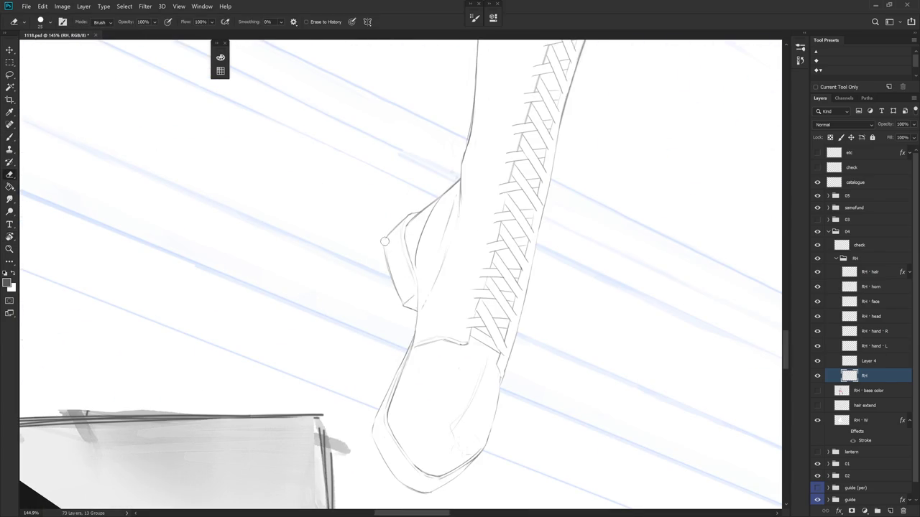
key("b")
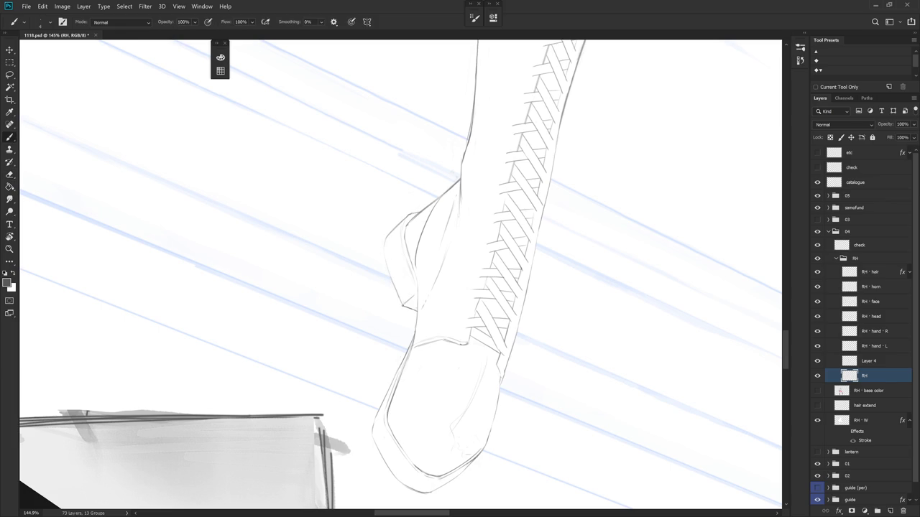
scroll(507, 277, "down", 5)
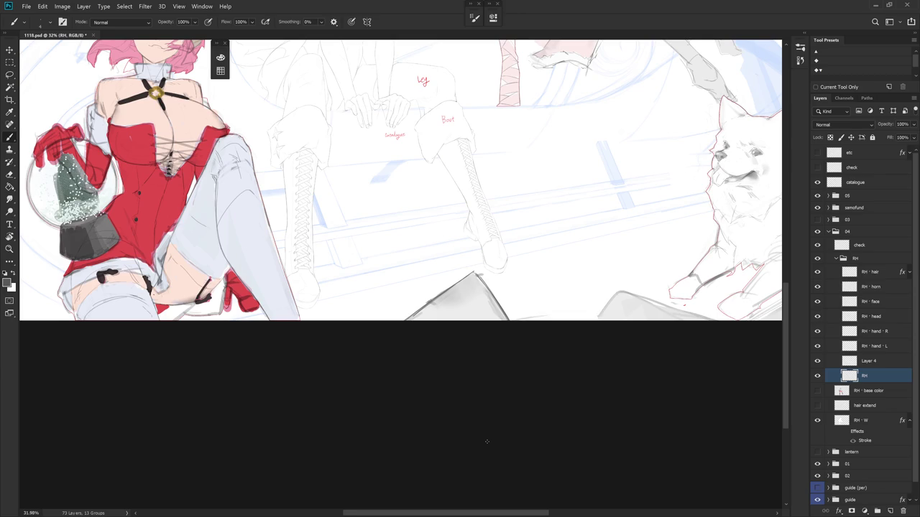
Flip the canvas horizontally and show the RH - base color layer's boot colours.
scroll(487, 246, "down", 3)
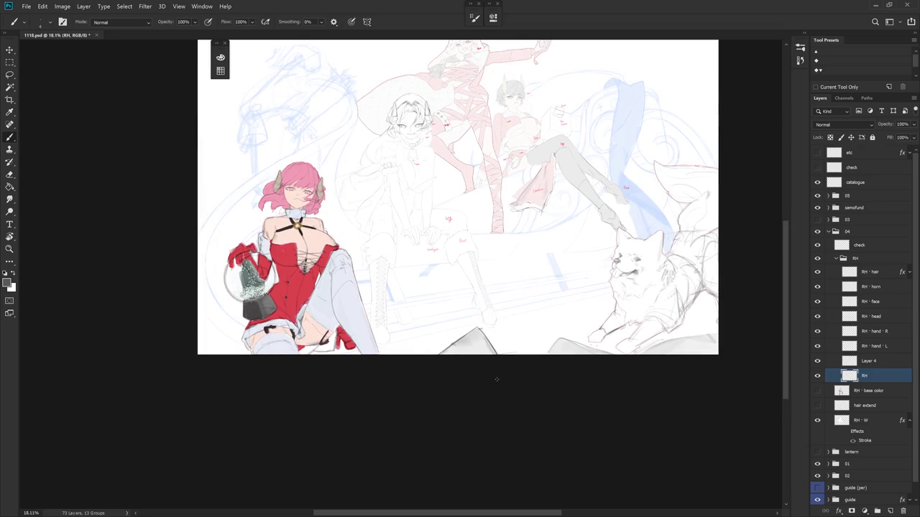
key("ctrl+shift+h")
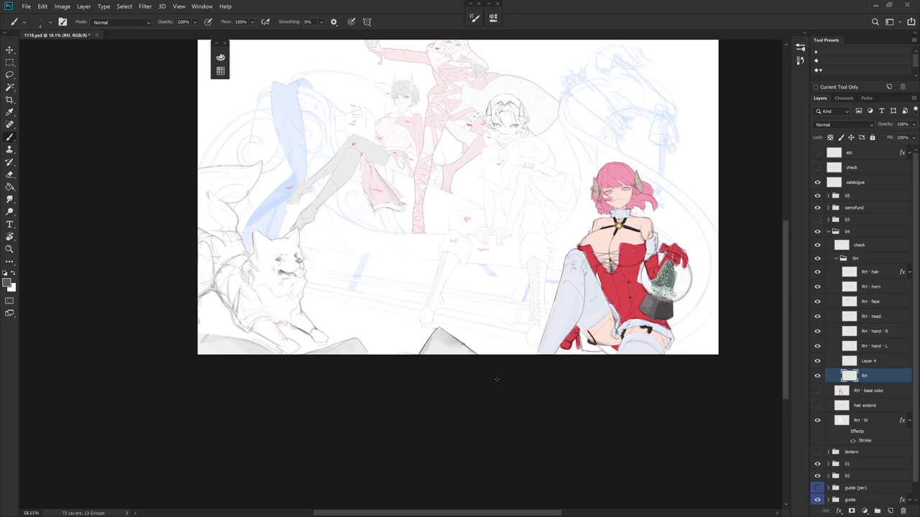
left_click(817, 390)
scroll(524, 303, "up", 5)
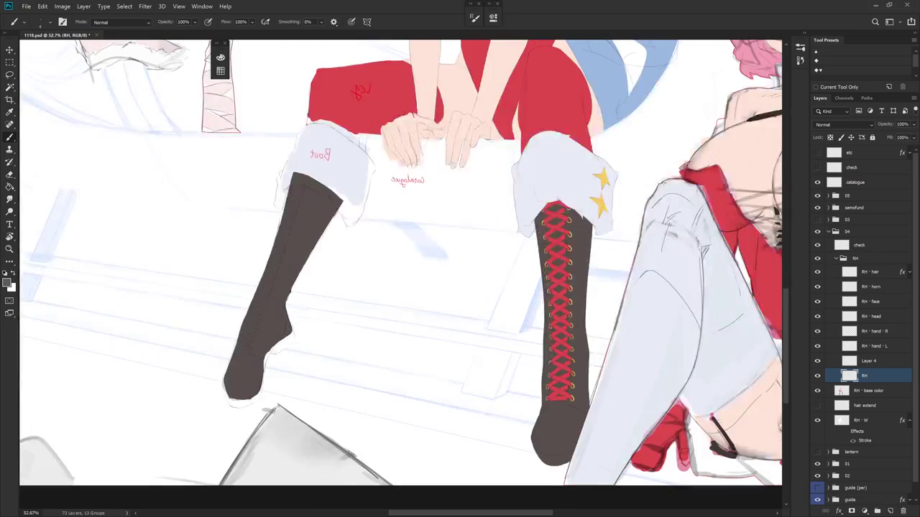
Select the RH - base color layer and zoom in on the boot cuff.
left_click_drag(494, 317, 544, 343)
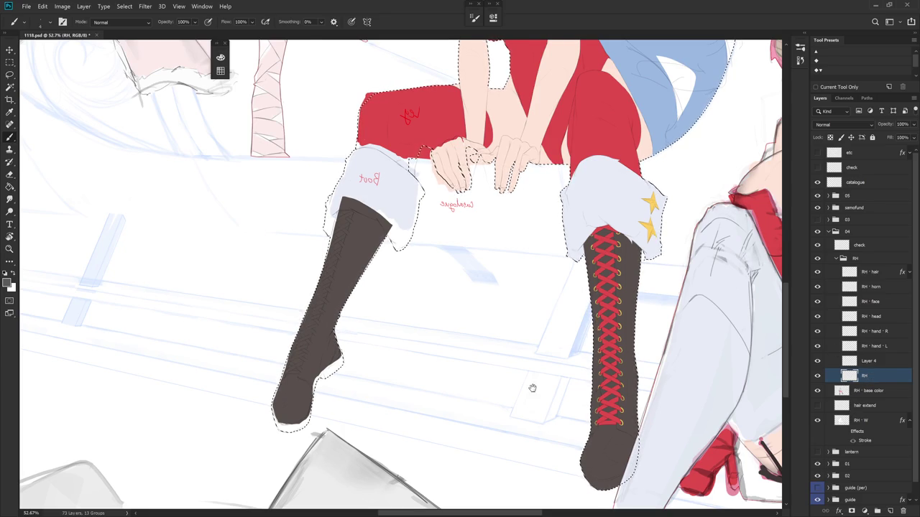
left_click_drag(352, 302, 410, 306)
left_click(363, 327, "ctrl")
scroll(427, 331, "up", 2)
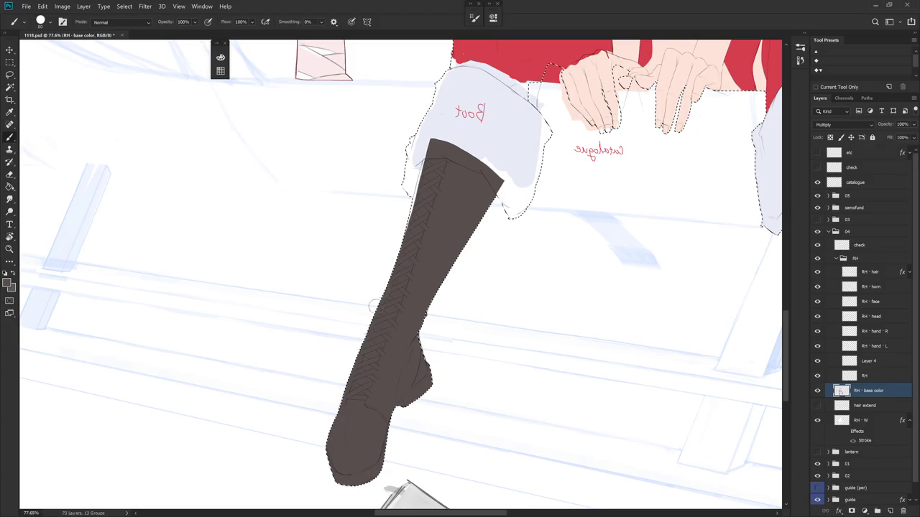
left_click_drag(413, 199, 407, 229)
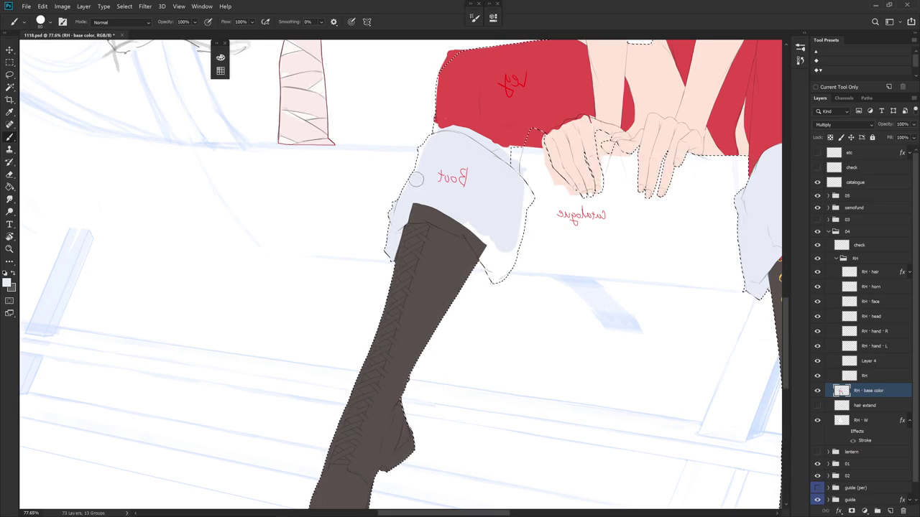
scroll(381, 374, "down", 3)
scroll(388, 309, "up", 6)
Paint the pale cuff colour along the boot's left edge and cuff top, then zoom out.
left_click_drag(386, 315, 404, 235)
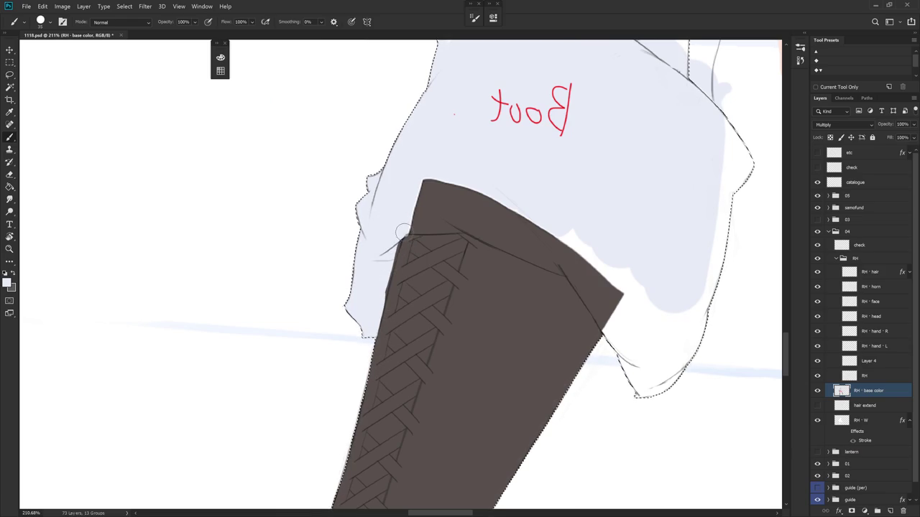
left_click_drag(385, 280, 381, 298)
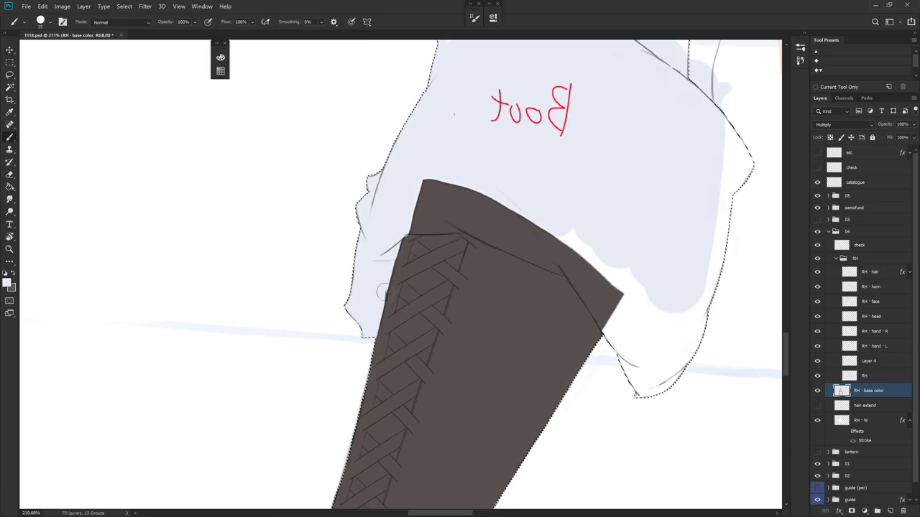
left_click_drag(382, 297, 378, 316)
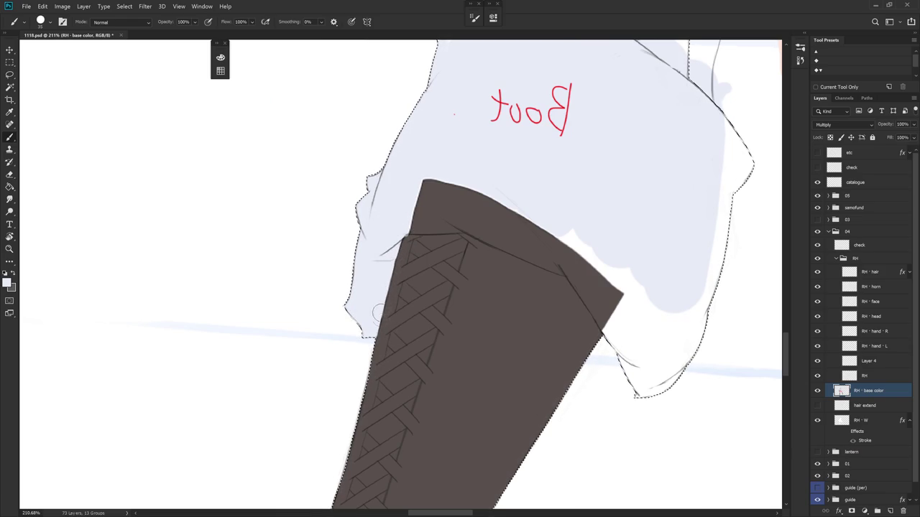
scroll(377, 317, "up", 5)
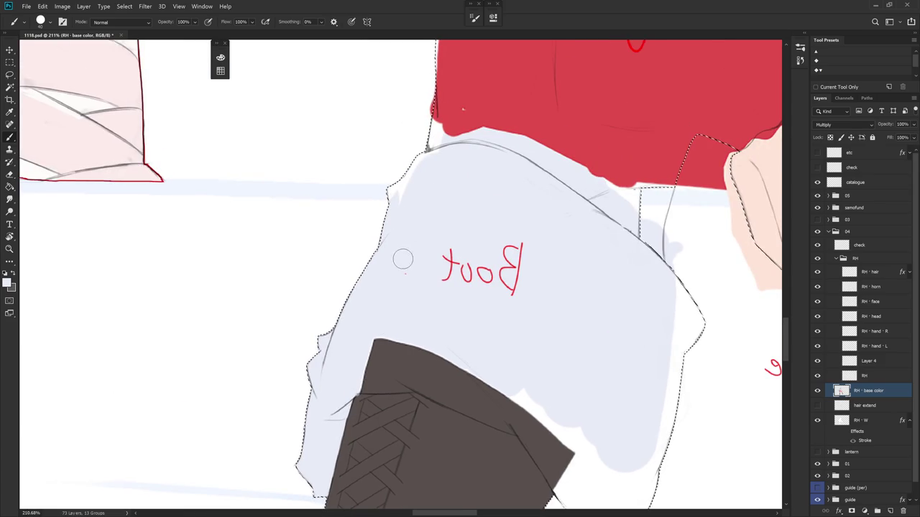
left_click_drag(417, 164, 436, 160)
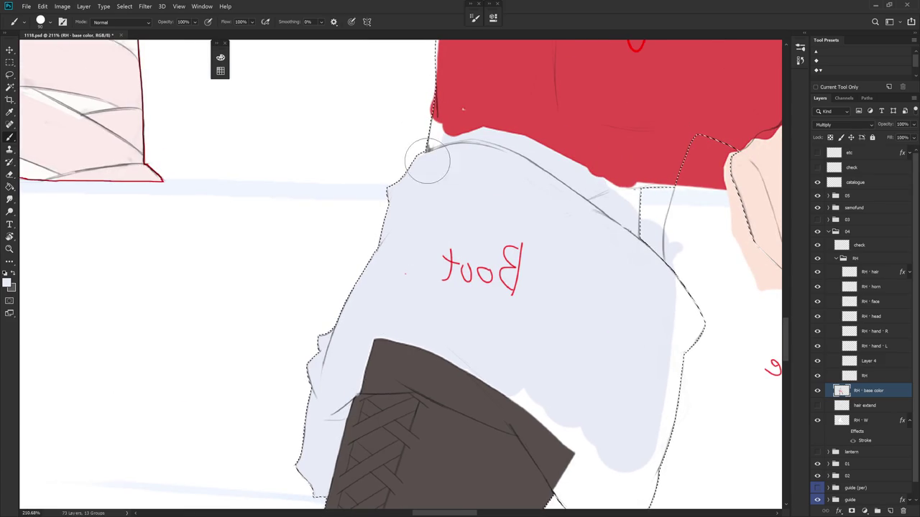
scroll(534, 215, "down", 3)
scroll(576, 329, "down", 3)
left_click_drag(576, 329, 617, 314)
left_click_drag(783, 340, 501, 348)
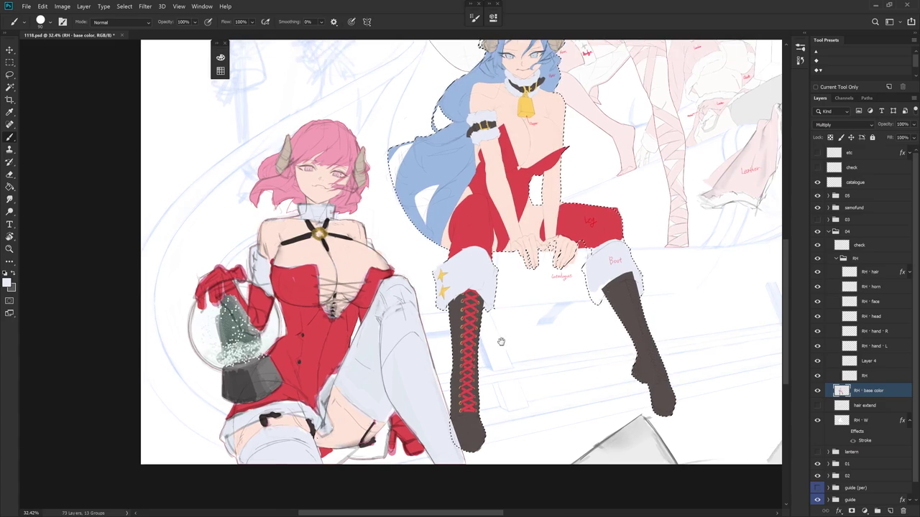
Fill the white gap above the boot cuff with shorts-sampled red using a smaller brush, then deselect.
scroll(601, 297, "up", 2)
scroll(601, 297, "up", 2)
scroll(546, 273, "up", 2)
key("[")
key("[")
key("[")
mouse_move(506, 219)
left_mouse_down()
mouse_move(521, 335)
mouse_move(540, 384)
left_mouse_up()
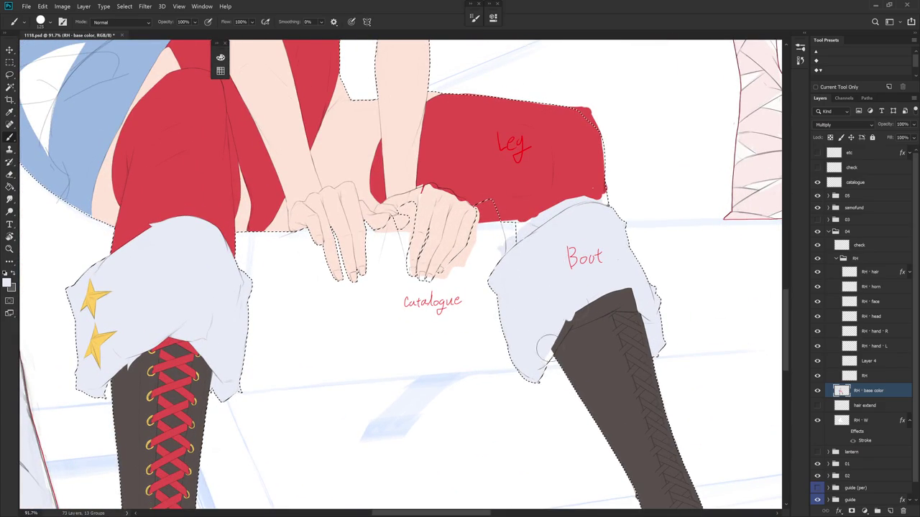
scroll(554, 355, "up", 2)
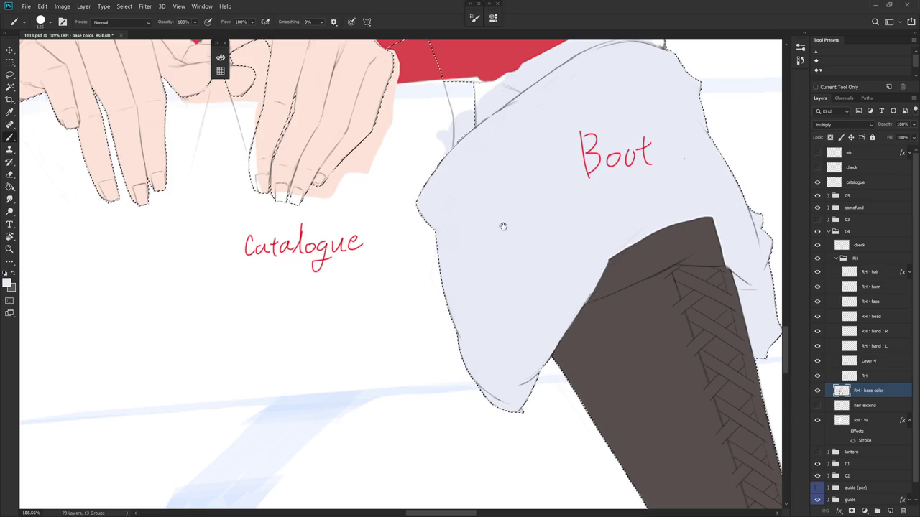
left_click_drag(511, 228, 447, 386)
left_click(405, 220, "alt")
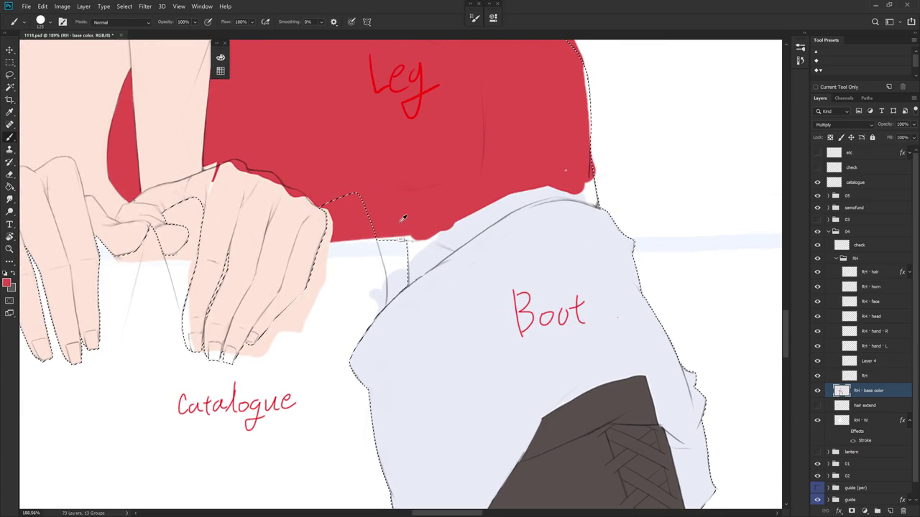
key("ctrl+d")
left_click_drag(413, 266, 471, 219)
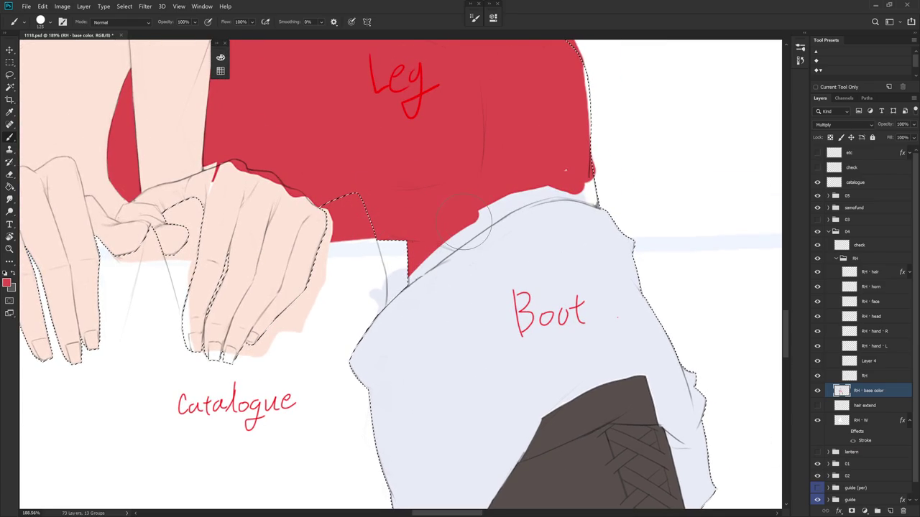
Check the line art by toggling base colours, then load the base colour layer's selection.
key("l")
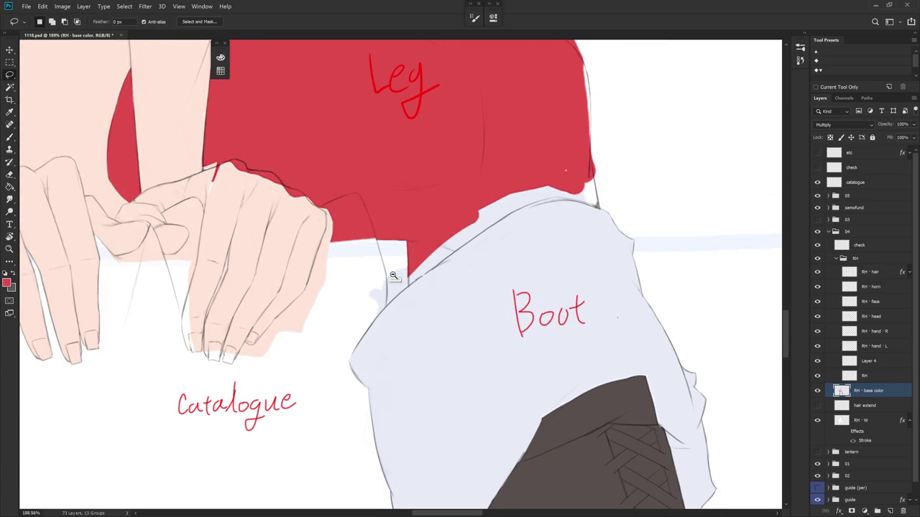
scroll(396, 254, "down", 3)
left_click_drag(425, 343, 452, 393)
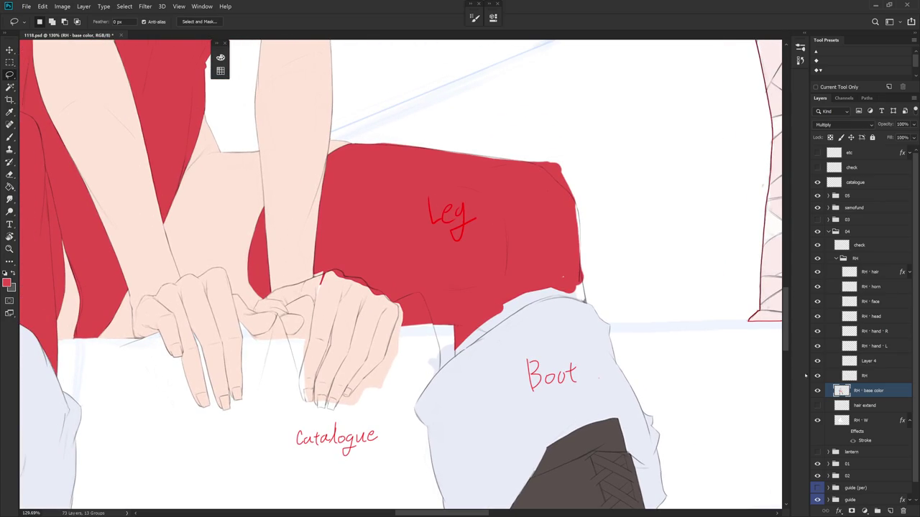
left_click(817, 391)
left_click(817, 391)
scroll(424, 311, "up", 3)
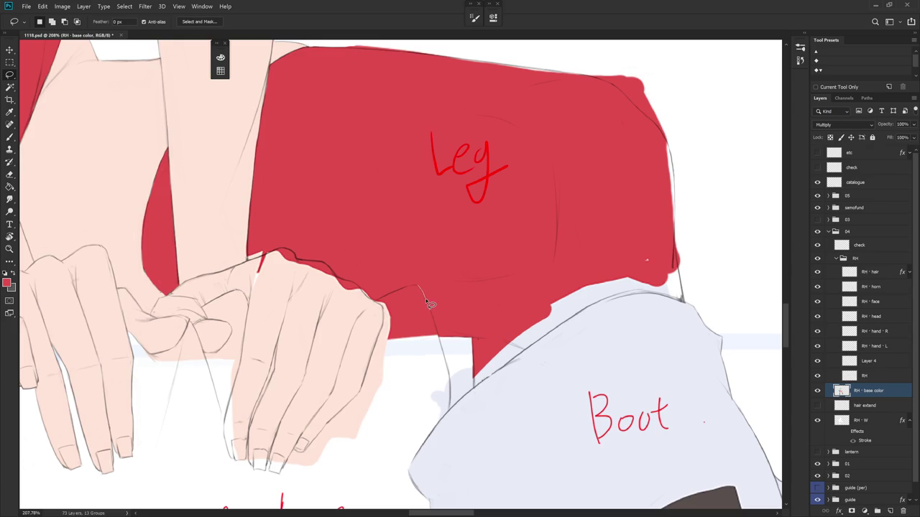
left_click_drag(388, 346, 392, 348)
left_click(842, 424, "ctrl")
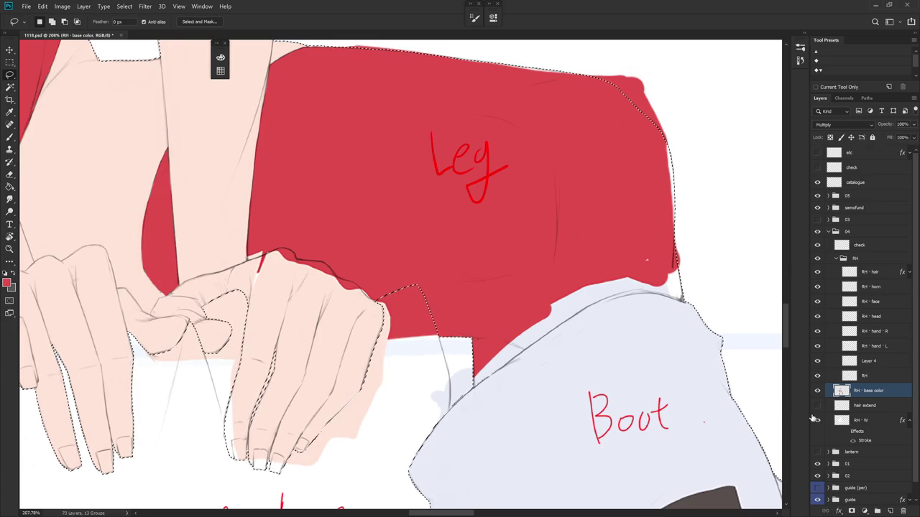
Erase stray skin and red paint beside the hand's right edge and between the fingers.
key("e")
left_click_drag(376, 290, 387, 339)
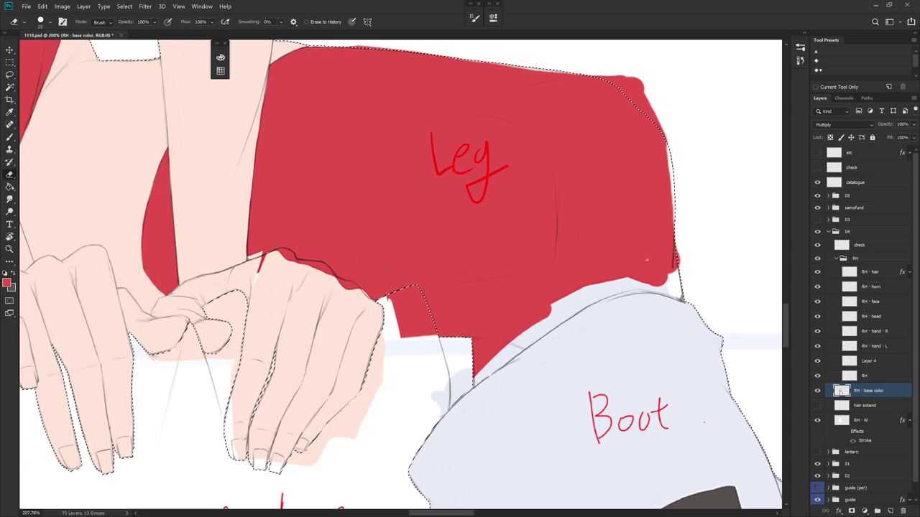
left_click_drag(388, 288, 428, 298)
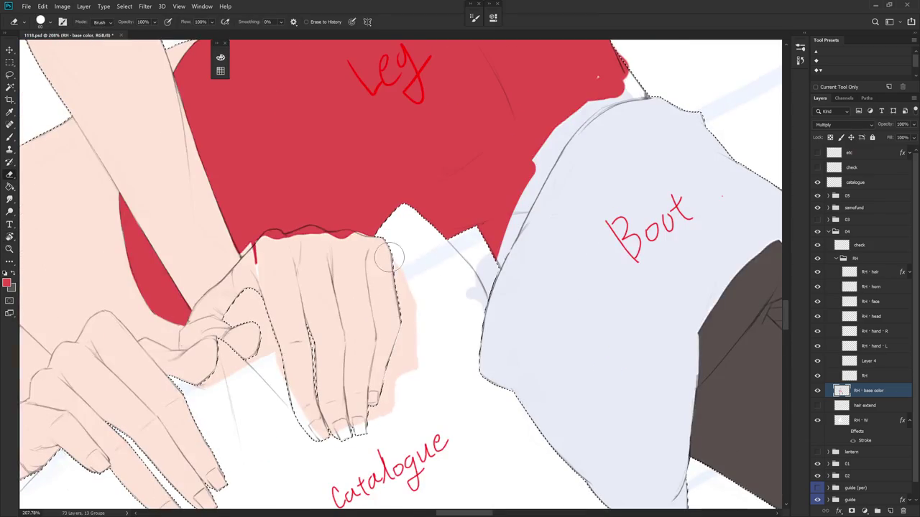
mouse_move(394, 245)
left_mouse_down()
mouse_move(414, 327)
mouse_move(370, 414)
mouse_move(424, 370)
mouse_move(503, 364)
left_mouse_up()
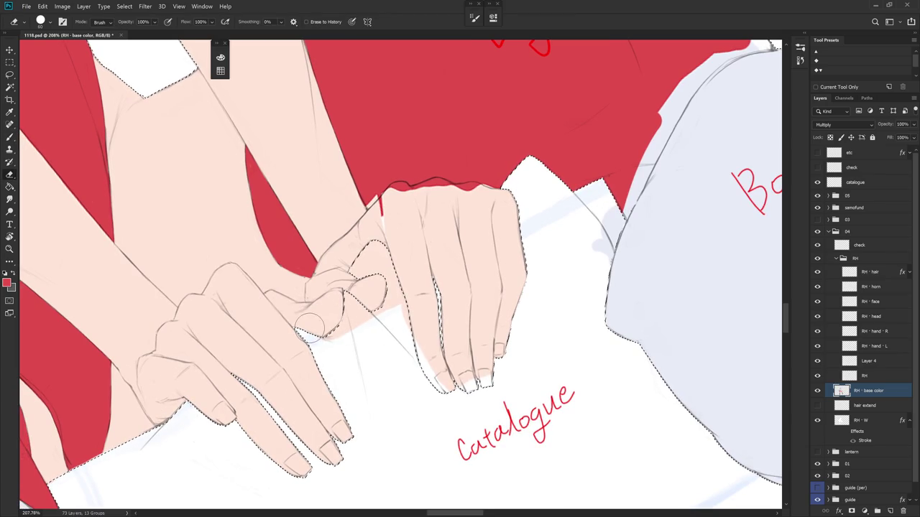
mouse_move(328, 332)
left_mouse_down()
mouse_move(364, 287)
mouse_move(349, 274)
left_mouse_up()
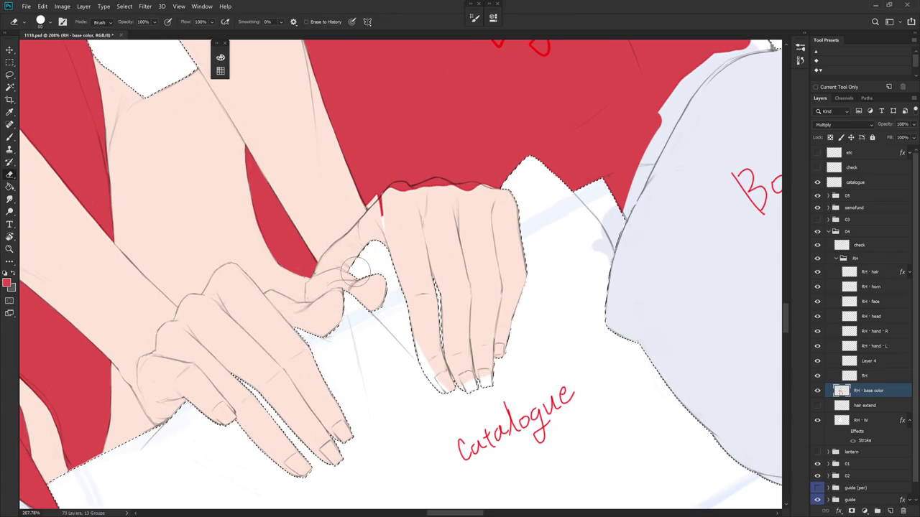
left_click_drag(437, 370, 396, 385)
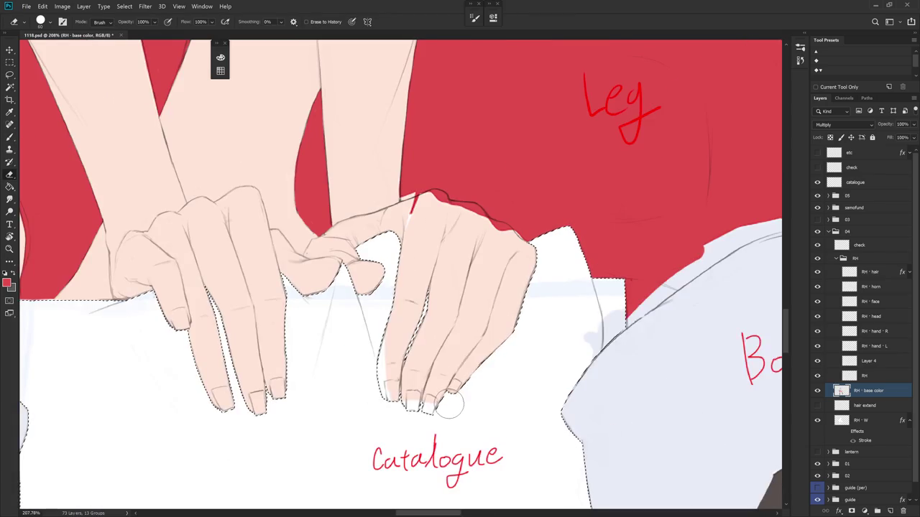
scroll(522, 380, "down", 3)
left_click_drag(549, 374, 455, 367)
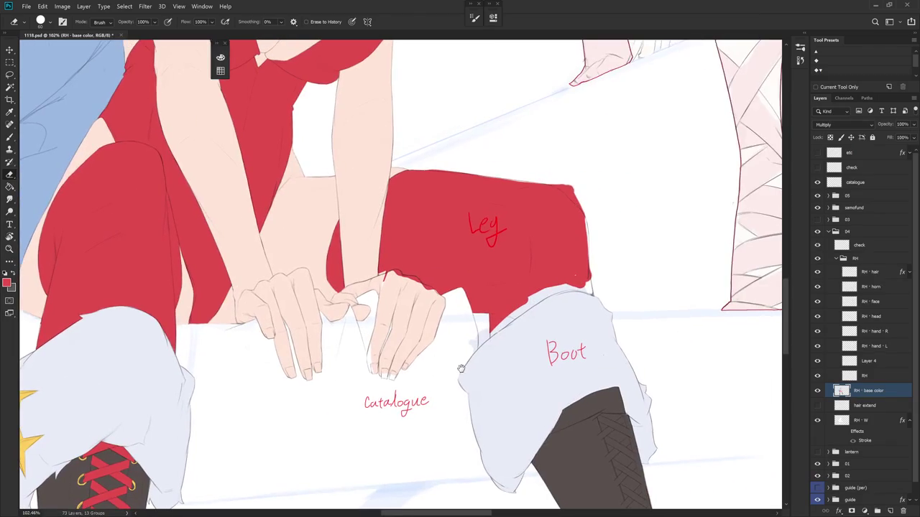
Load the base-colour selection and paint sampled skin tone around the hands.
left_click(474, 392, "ctrl")
key("b")
left_click(395, 291, "alt")
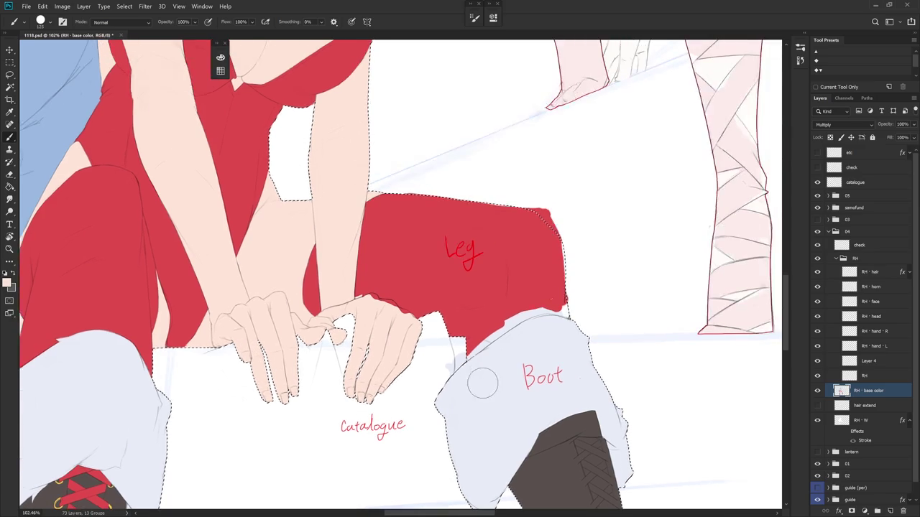
key("r")
left_click_drag(481, 381, 518, 272)
key("b")
scroll(424, 324, "up", 3)
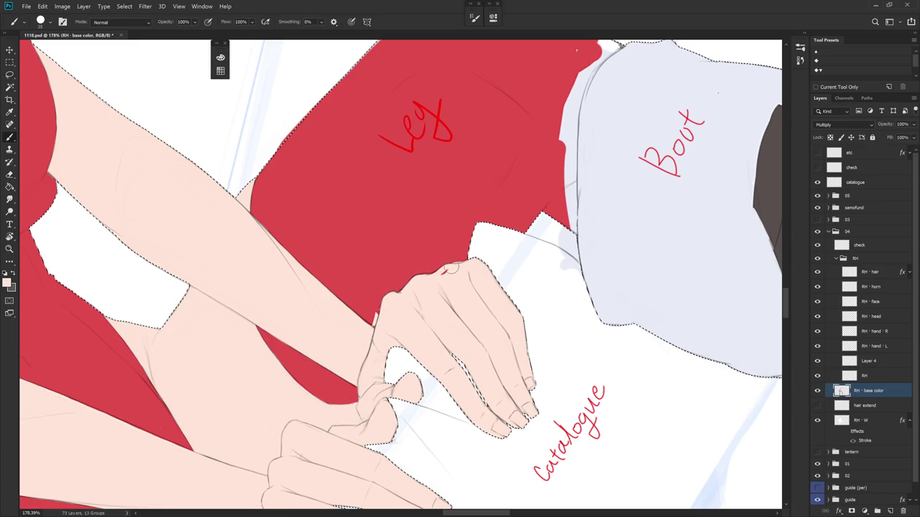
left_click_drag(524, 253, 400, 263)
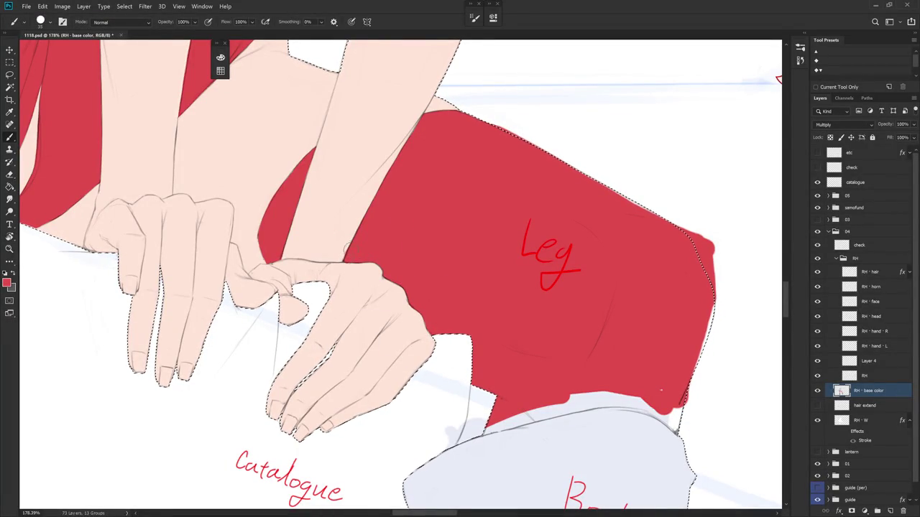
left_click(349, 234, "alt")
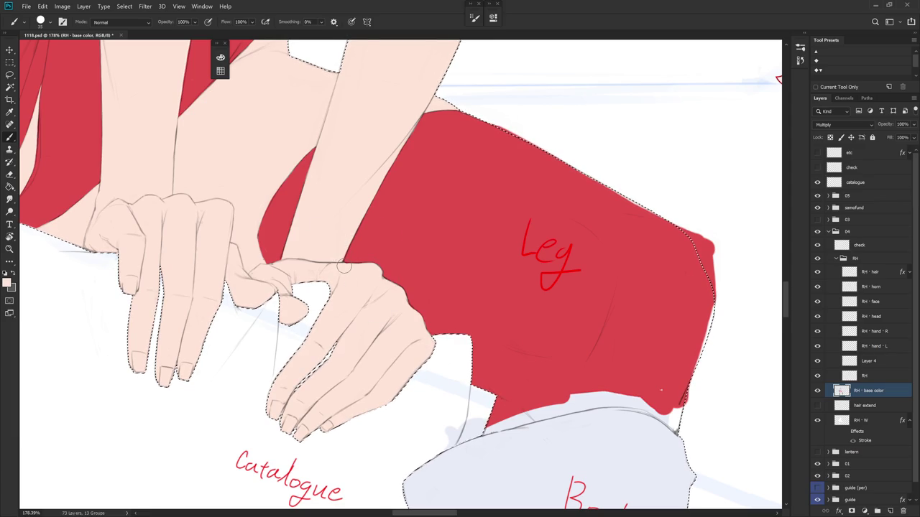
Paint the strip between the leg and boot with sampled red, then deselect.
scroll(511, 290, "down", 2)
mouse_move(487, 302)
left_mouse_down()
mouse_move(565, 330)
mouse_move(515, 327)
left_mouse_up()
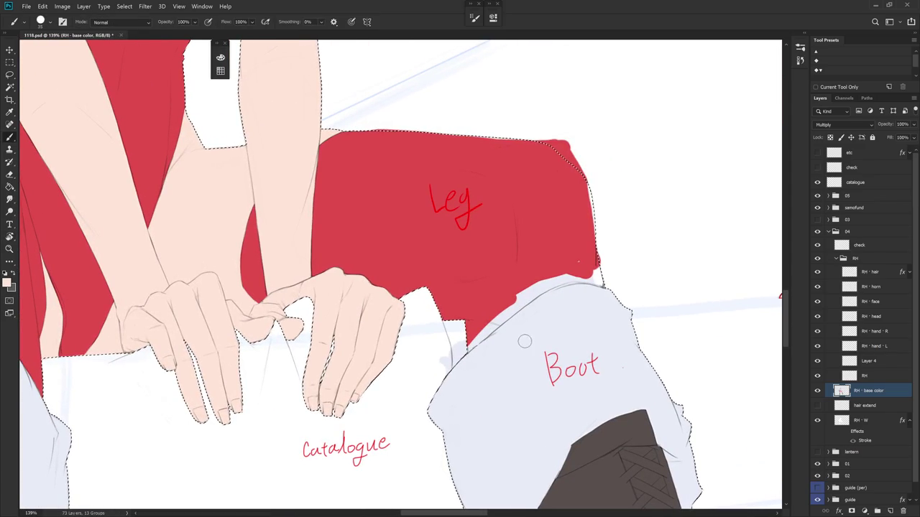
left_click_drag(503, 301, 435, 372)
left_click(479, 309, "alt")
left_click_drag(496, 309, 440, 363)
key("ctrl+d")
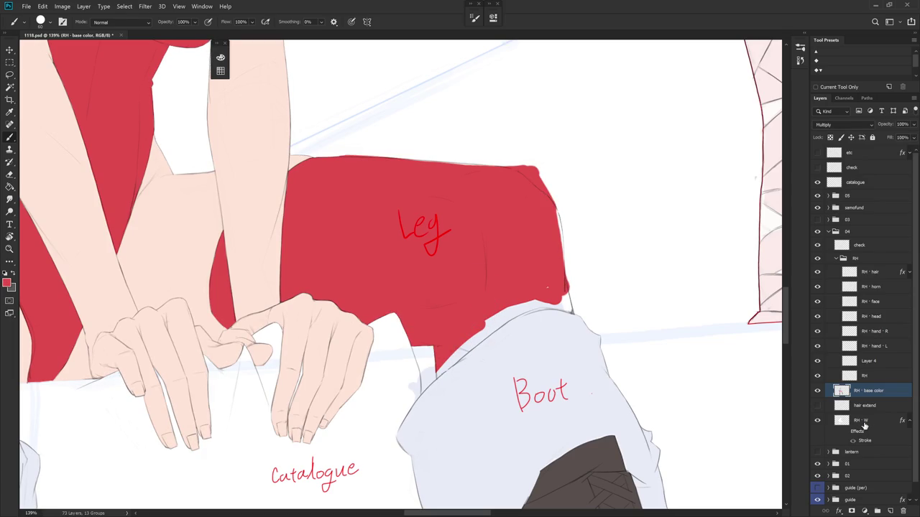
left_click(855, 421)
Turn on the red Stroke outline effect for RH · W, comparing it with and without.
left_click(818, 392)
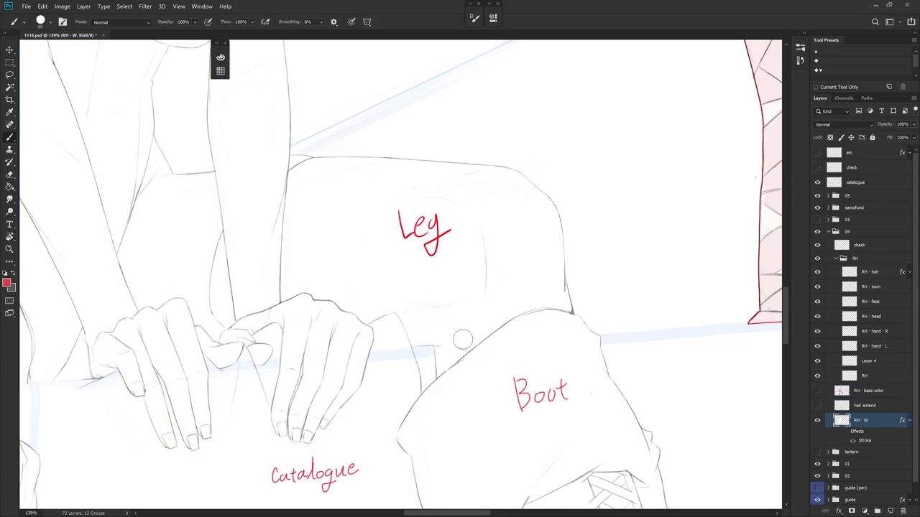
left_click(845, 432)
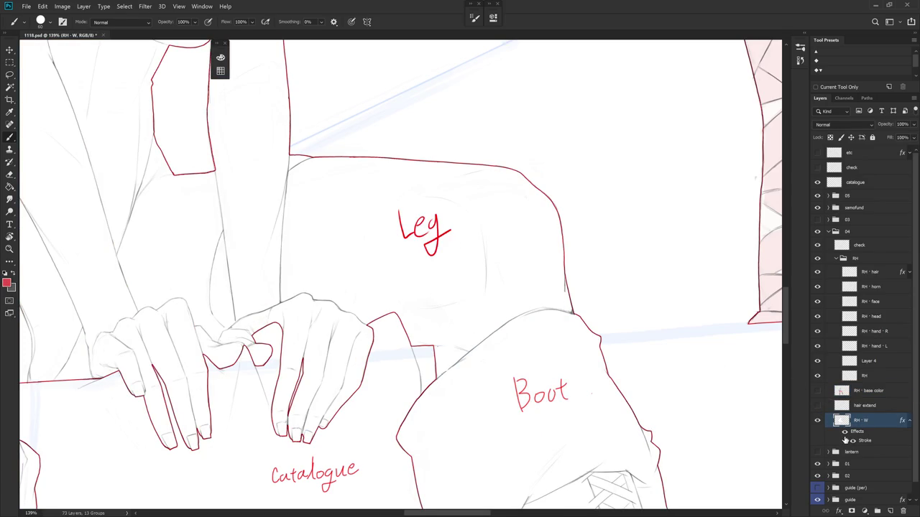
left_click(845, 432)
left_click(845, 431)
left_click(818, 391)
left_click(866, 391)
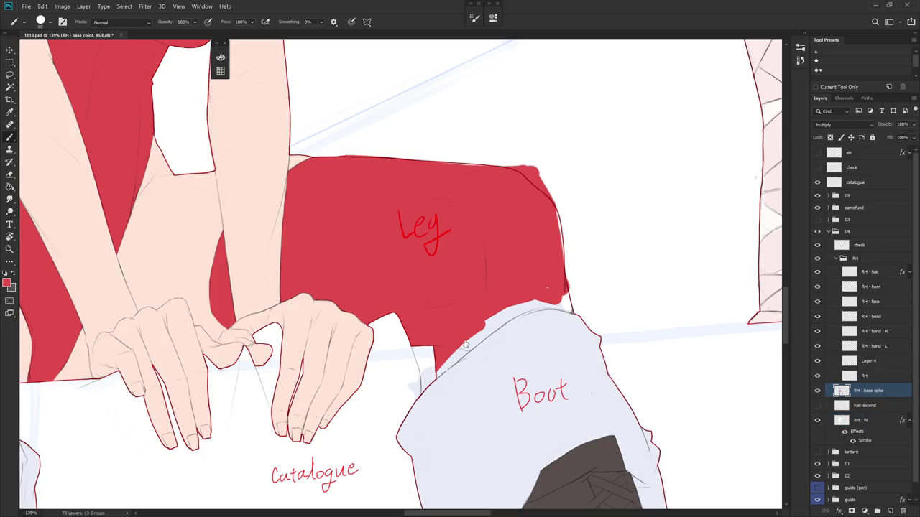
Brush red along the boot's top edge inside the base-colour selection.
left_click(842, 421, "ctrl")
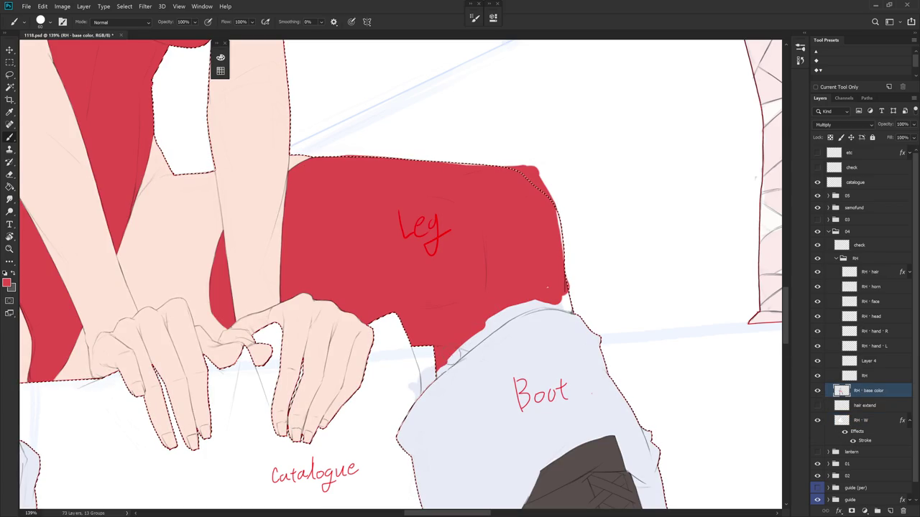
left_click_drag(470, 342, 430, 375)
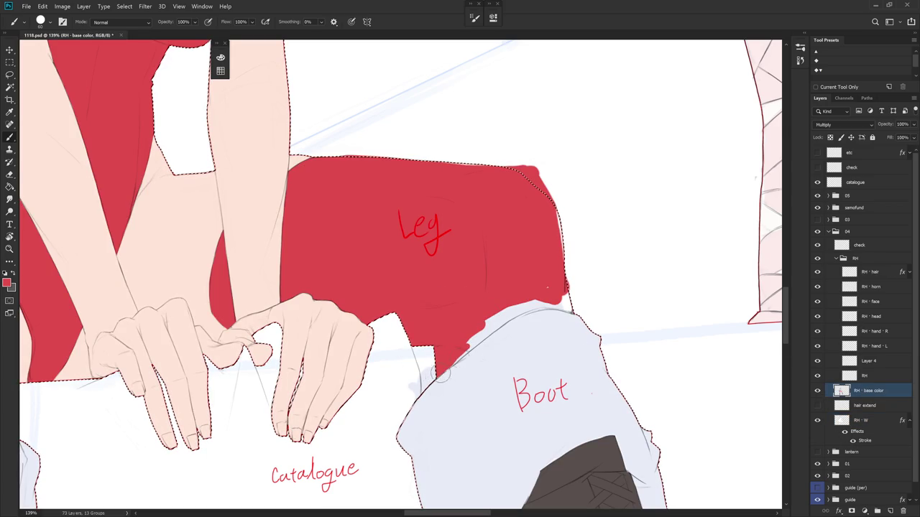
mouse_move(467, 343)
left_mouse_down()
mouse_move(511, 314)
mouse_move(557, 306)
left_mouse_up()
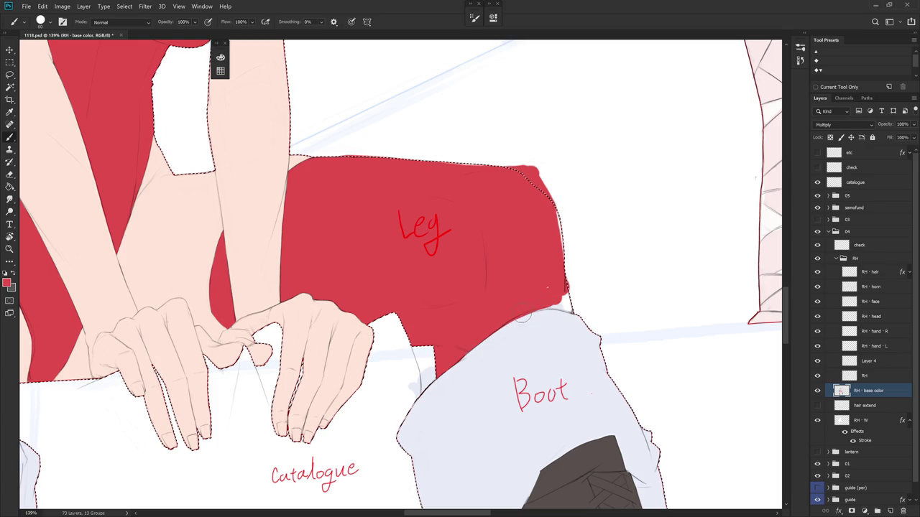
key("x")
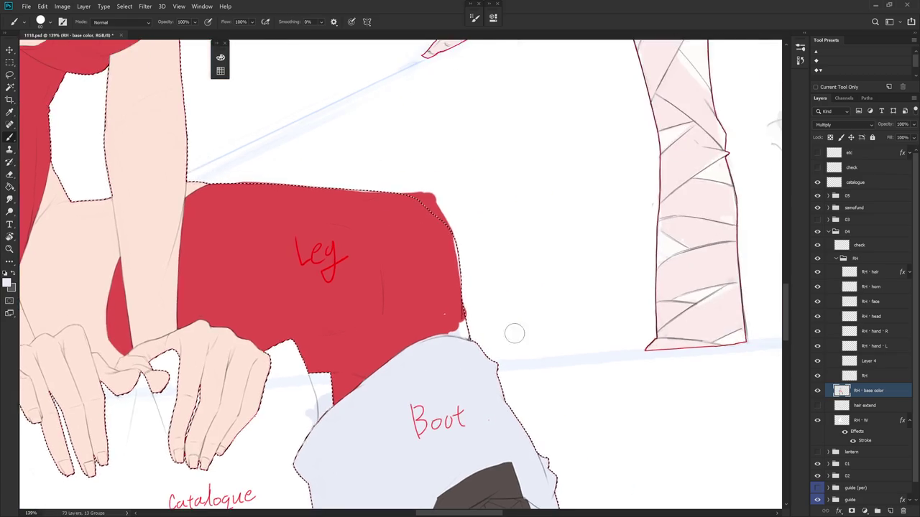
mouse_move(552, 312)
left_mouse_down()
mouse_move(402, 327)
mouse_move(384, 348)
left_mouse_up()
key("x")
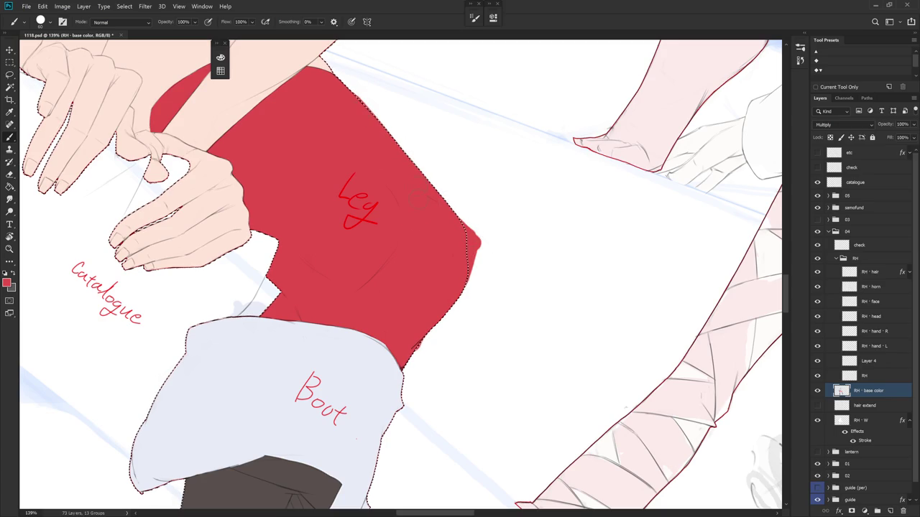
Erase red overspill past the leg's right and lower right edges.
key("e")
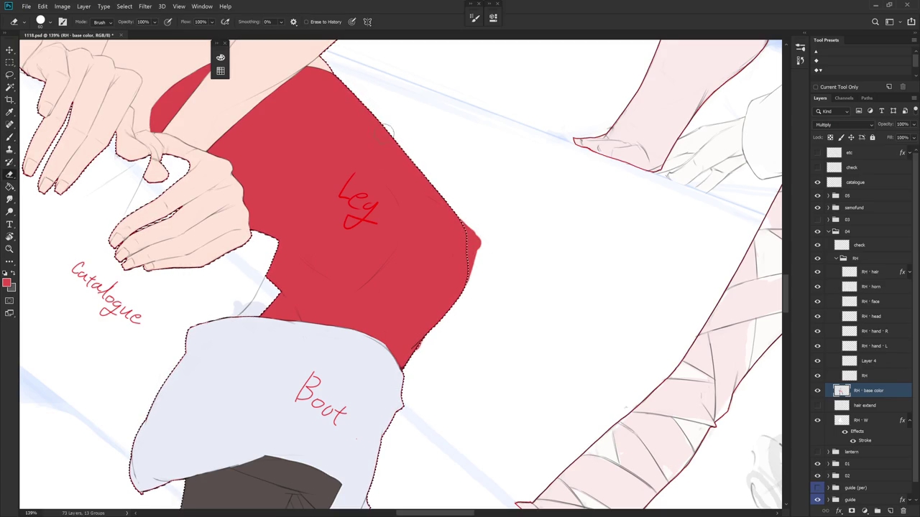
mouse_move(477, 236)
left_mouse_down()
mouse_move(467, 229)
mouse_move(475, 273)
left_mouse_up()
left_click_drag(442, 311, 427, 336)
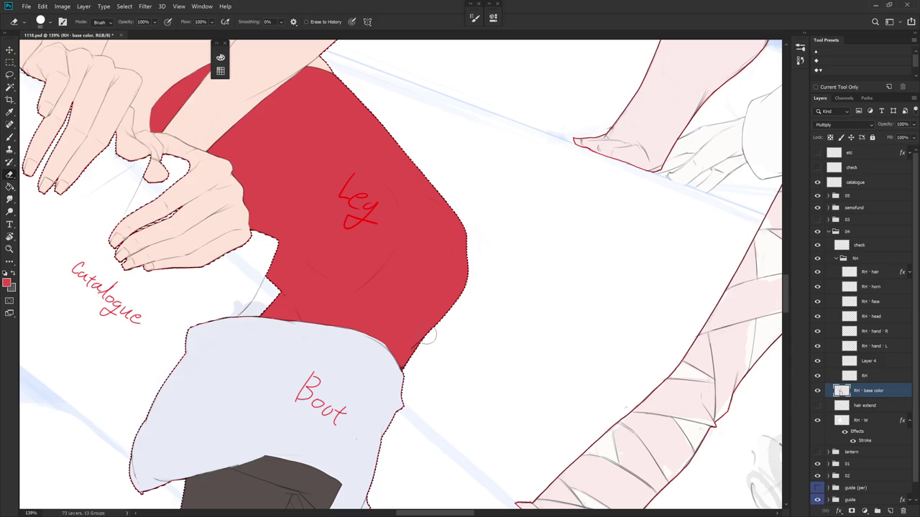
left_click_drag(406, 367, 534, 358)
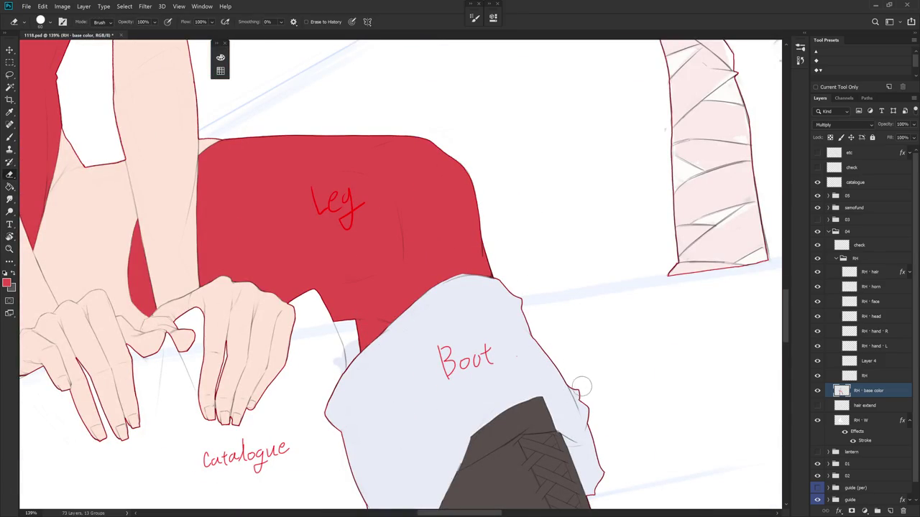
scroll(611, 241, "down", 5)
key("b")
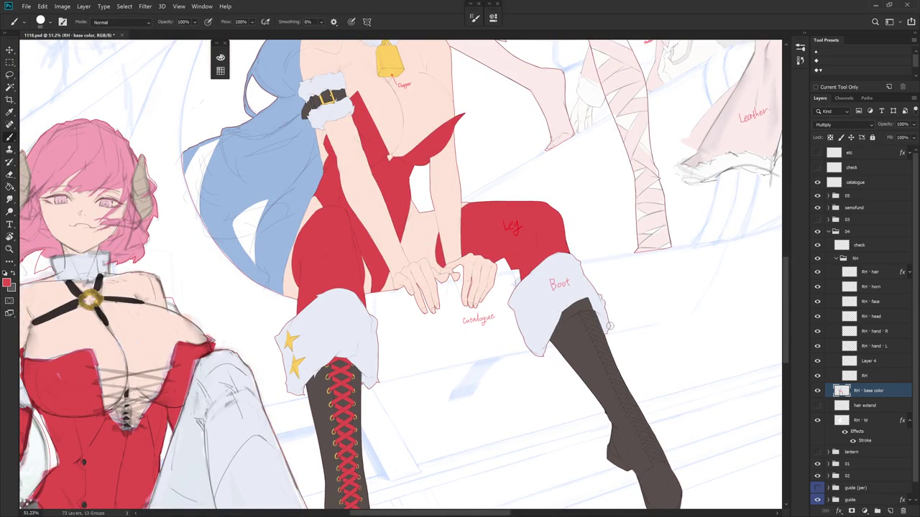
Flip the canvas view horizontally and zoom in on the blue-haired girl's red legs and boots.
left_click_drag(611, 326, 602, 371)
scroll(635, 374, "down", 4)
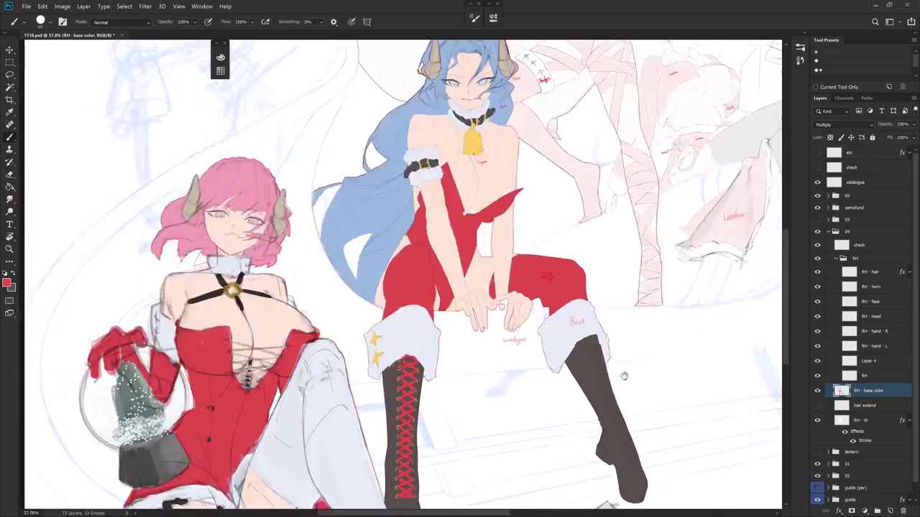
scroll(553, 338, "up", 2)
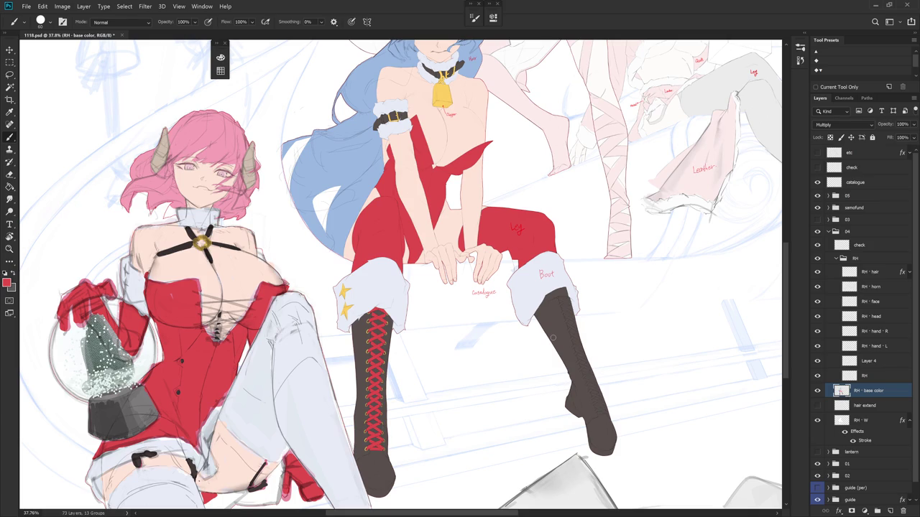
scroll(543, 326, "down", 5)
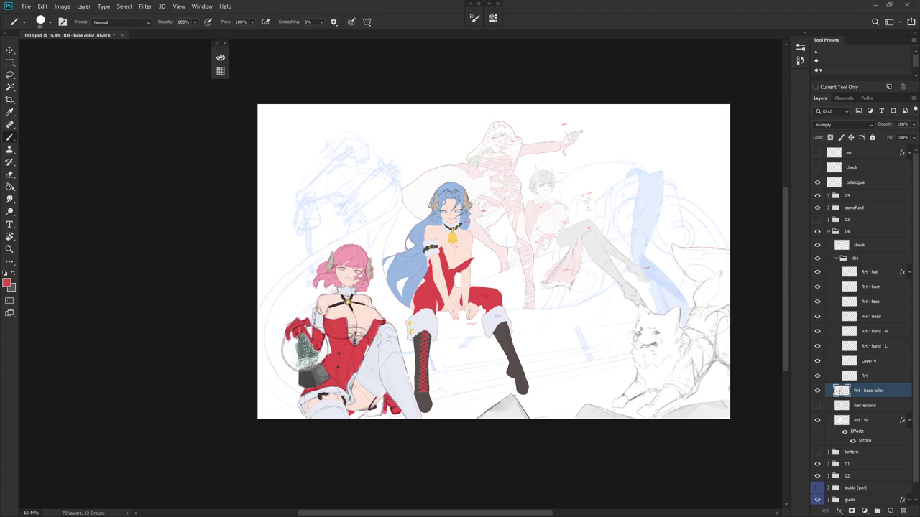
left_click_drag(667, 59, 653, 90)
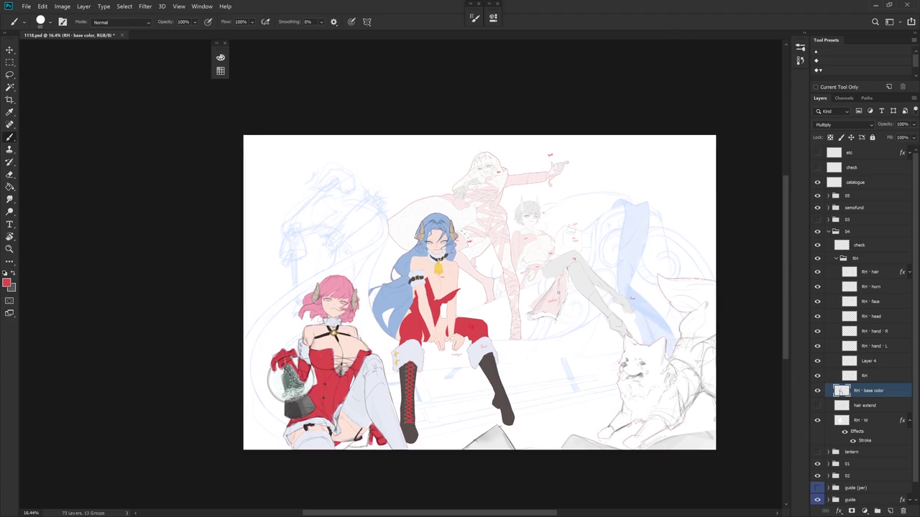
key("h")
scroll(514, 354, "up", 2)
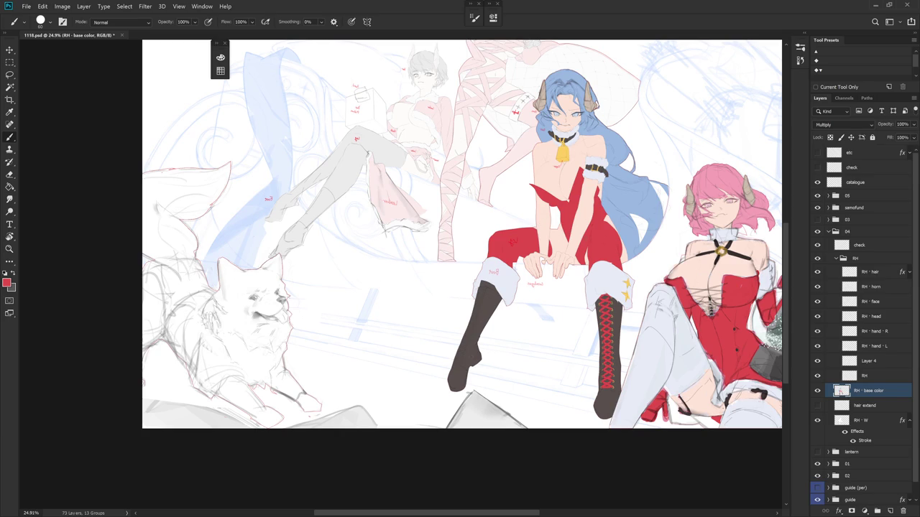
left_click_drag(568, 323, 554, 322)
scroll(505, 280, "up", 3)
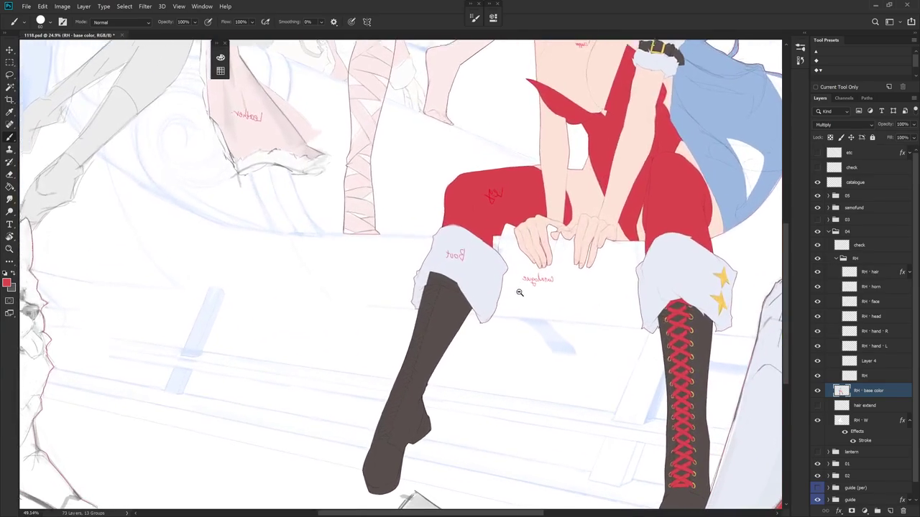
Zoom in, tilt the view, and brush pale colour along the boot edge under the cuff.
left_click_drag(437, 271, 463, 288)
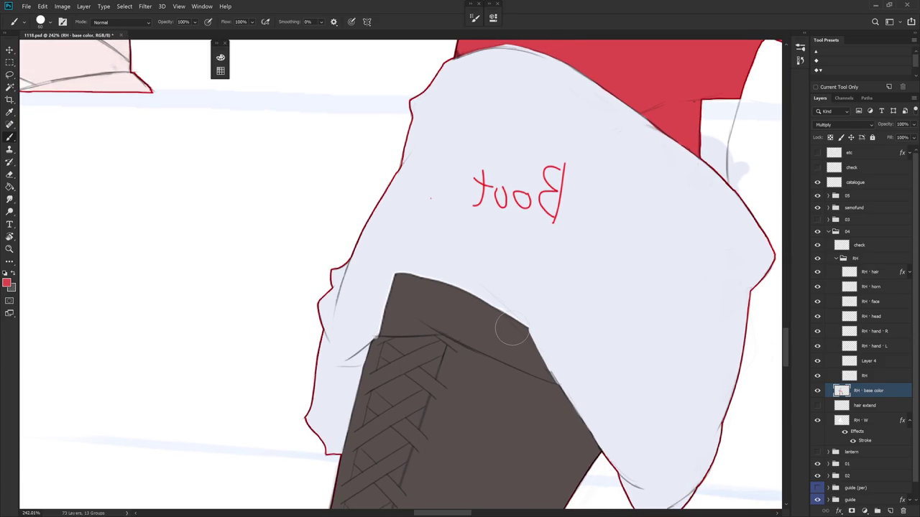
mouse_move(589, 342)
left_mouse_down()
mouse_move(323, 269)
mouse_move(384, 339)
left_mouse_up()
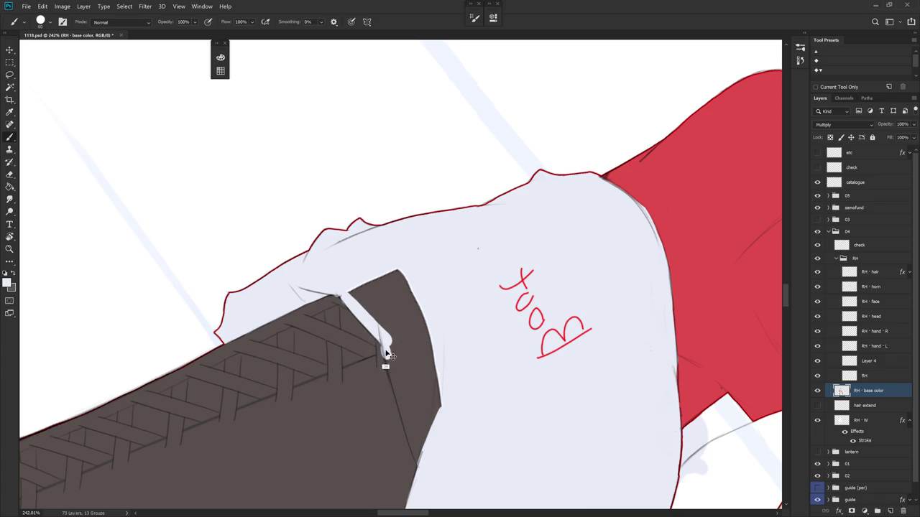
left_click_drag(384, 345, 425, 467)
left_click(404, 455, "alt")
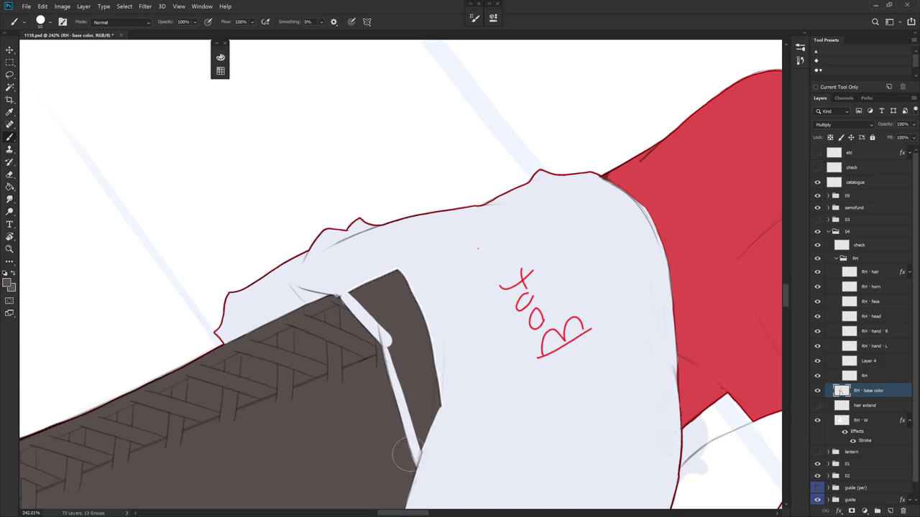
Magic Wand the dark strip at the boot top and expand the selection by 4 px.
key("w")
left_click(394, 336)
key("alt+s")
key("m")
key("e")
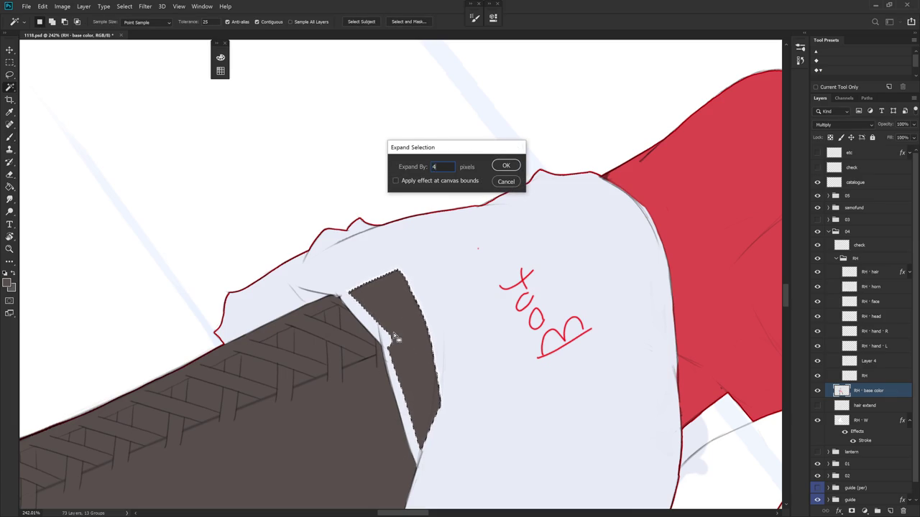
key("Return")
Fill the expanded strip with the pale cuff colour, deselect, and turn the view upright.
key("b")
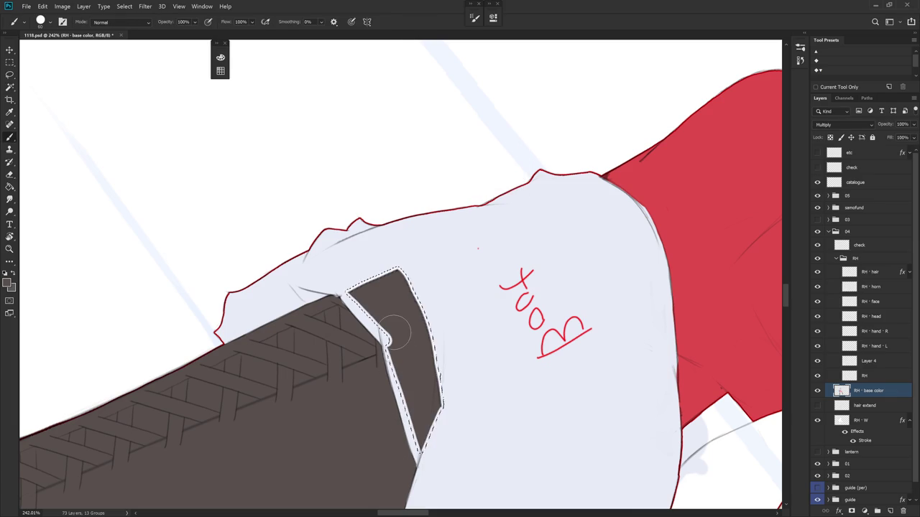
key("alt+BackSpace")
key("ctrl+z")
key("ctrl+shift+z")
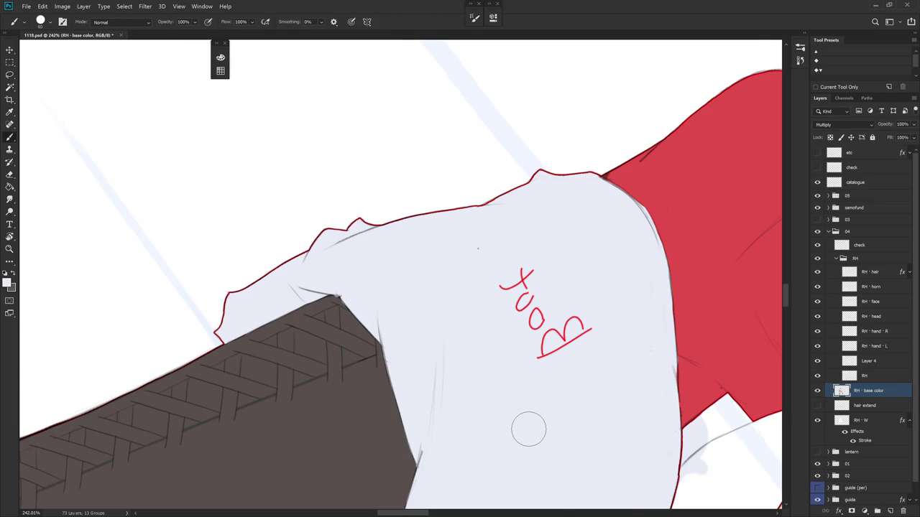
key("ctrl+d")
mouse_move(528, 429)
left_mouse_down()
mouse_move(507, 359)
mouse_move(503, 376)
left_mouse_up()
scroll(558, 373, "down", 10)
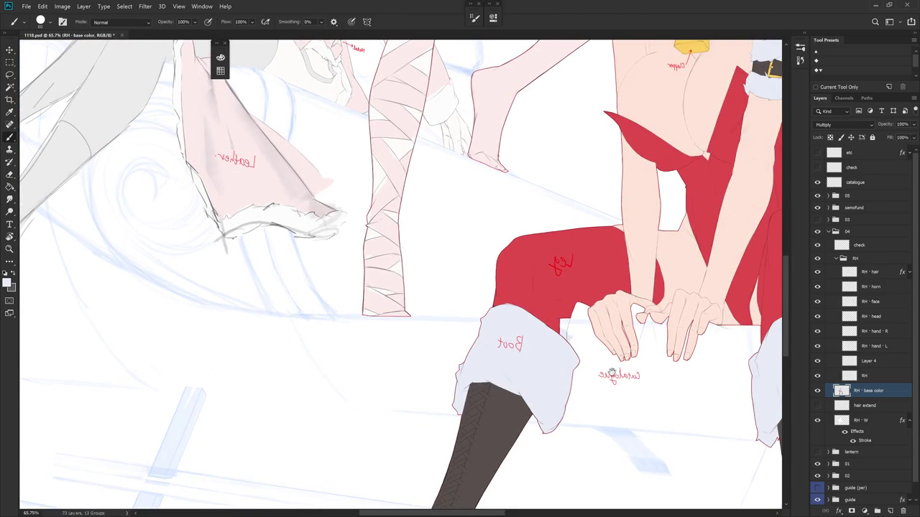
On the check notes layer, lasso and delete the red 'Leg' note on the pants.
scroll(514, 433, "down", 5)
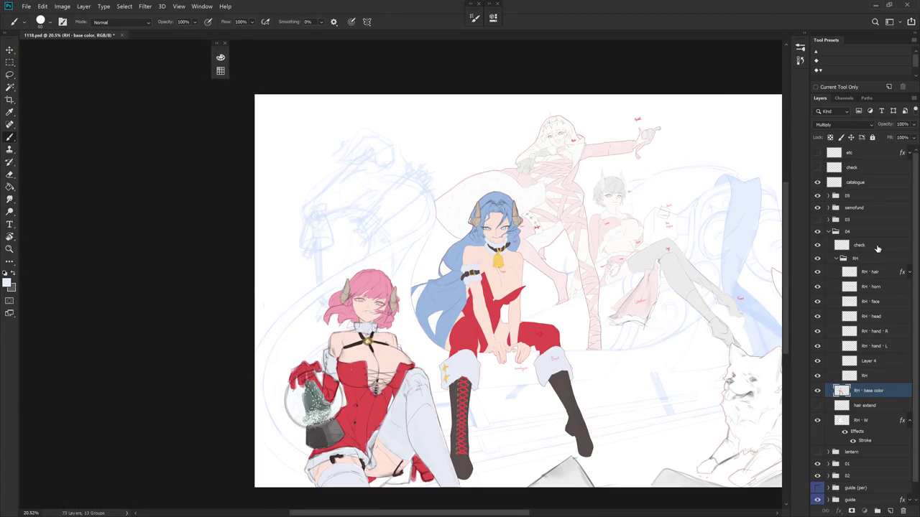
left_click(877, 247)
key("l")
scroll(550, 328, "up", 5)
left_click_drag(488, 316, 547, 381)
key("Delete")
scroll(591, 381, "down", 3)
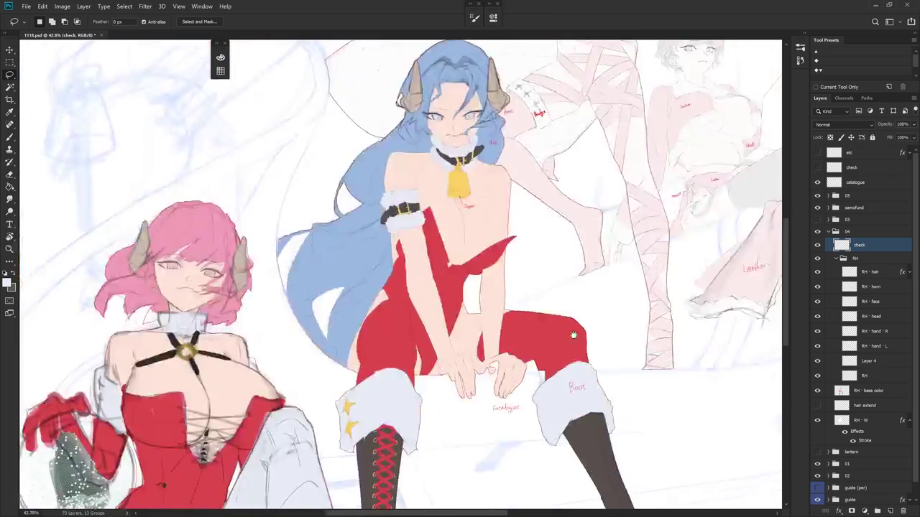
scroll(584, 329, "up", 1)
scroll(580, 338, "up", 1)
Load the RH - base color layer's shape as a selection and erase stray marks outside it.
key("b")
scroll(604, 404, "up", 1)
scroll(603, 404, "up", 1)
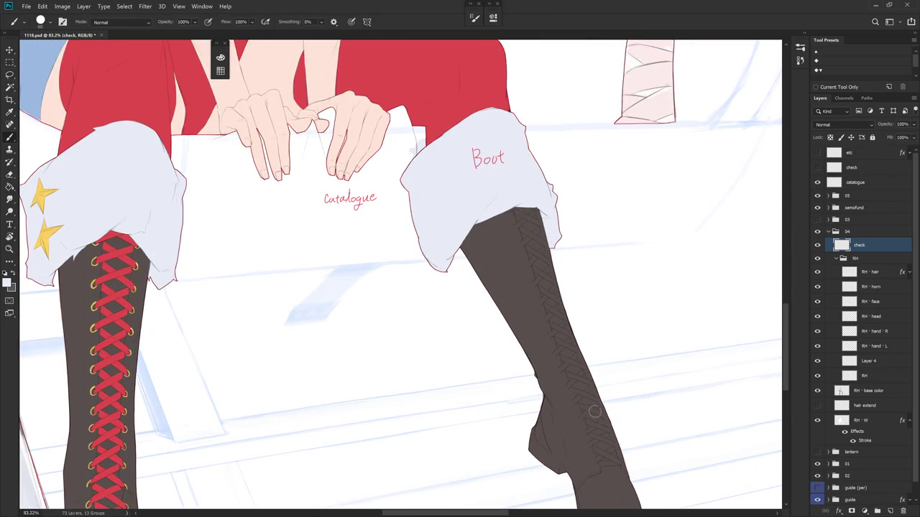
left_click(851, 394)
left_click(847, 393, "ctrl")
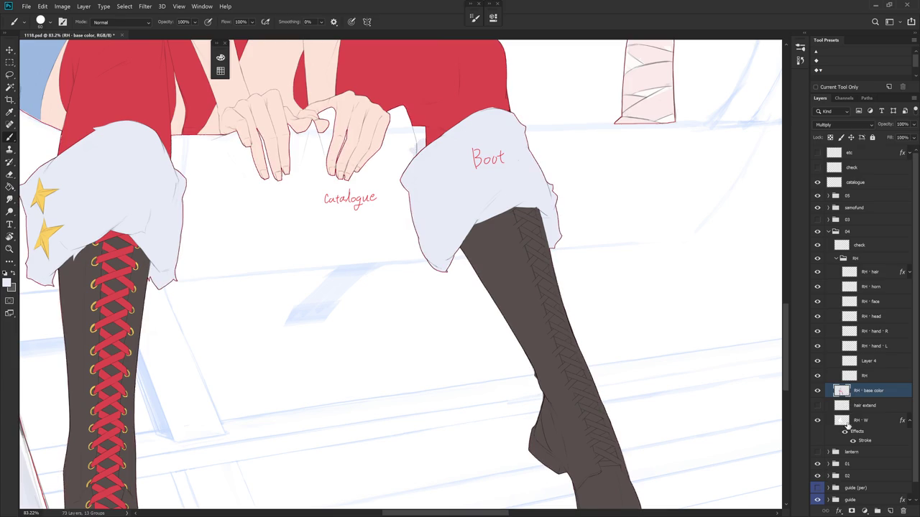
key("e")
key("ctrl+d")
key("b")
scroll(643, 345, "down", 2)
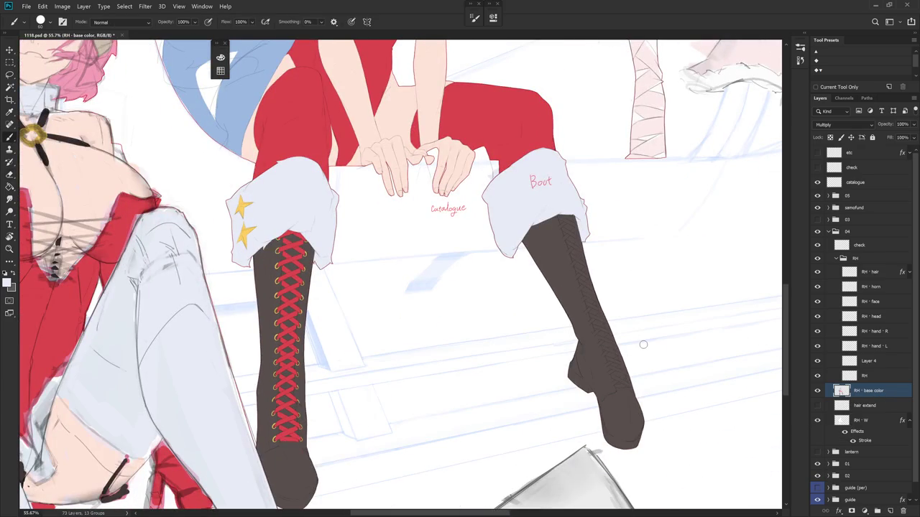
left_click_drag(642, 345, 627, 419)
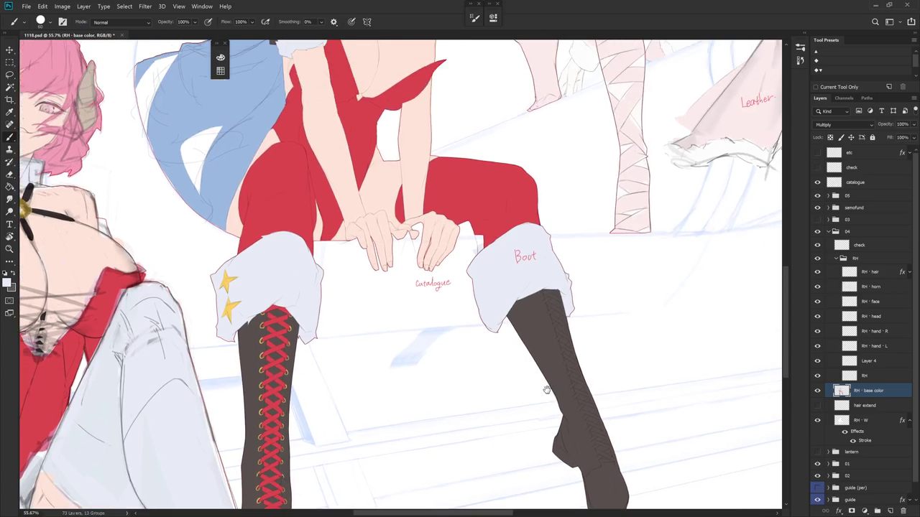
On the check notes layer, sample the red note colour and choose the 2 px Hard Round brush.
left_click(859, 245)
left_click(534, 253, "alt")
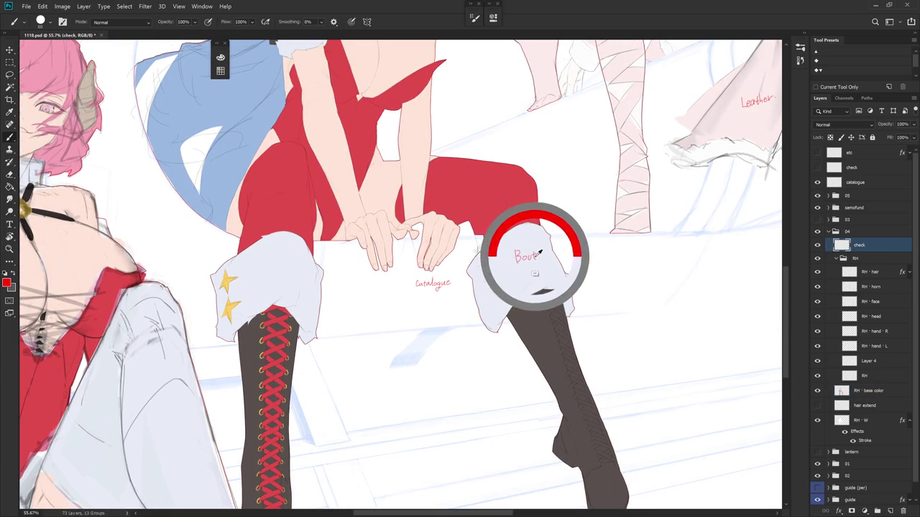
right_click(536, 253)
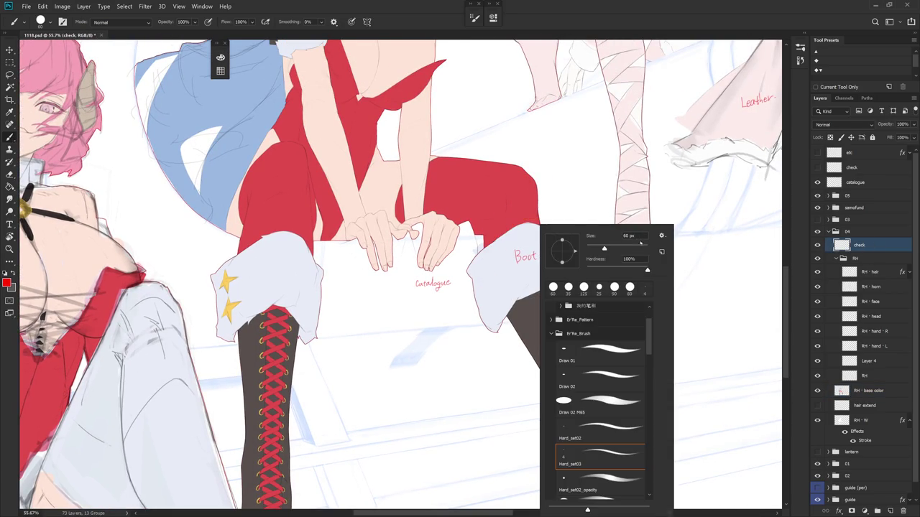
scroll(650, 486, "down", 10)
left_click(622, 420)
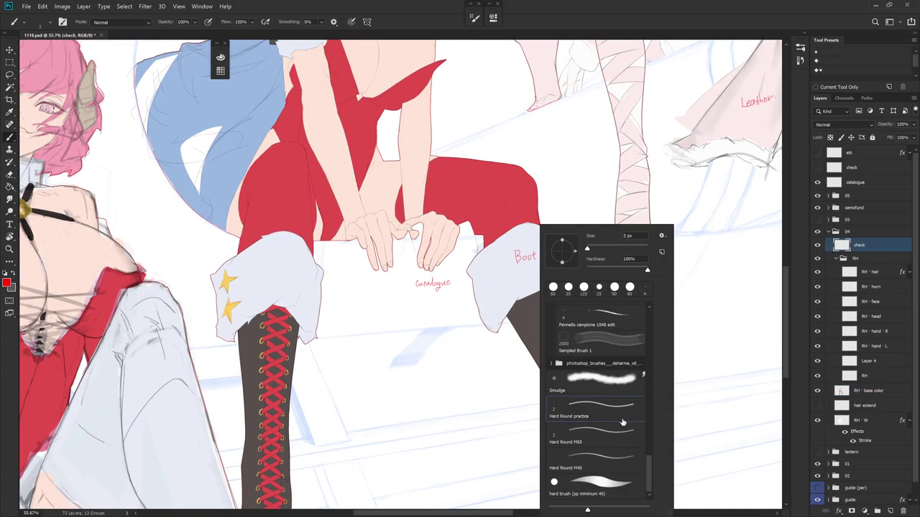
left_click(650, 310)
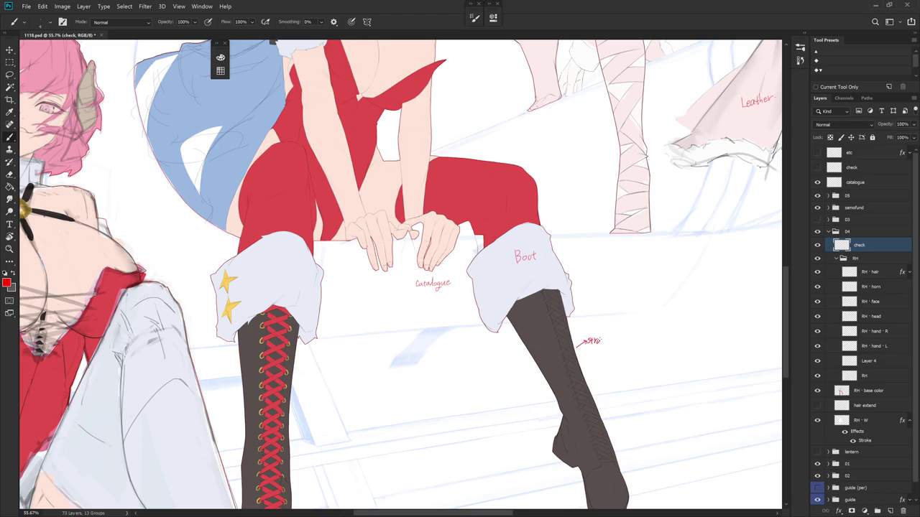
Write a red 'strap' note with an arrow beside the dark boot.
scroll(604, 299, "up", 2)
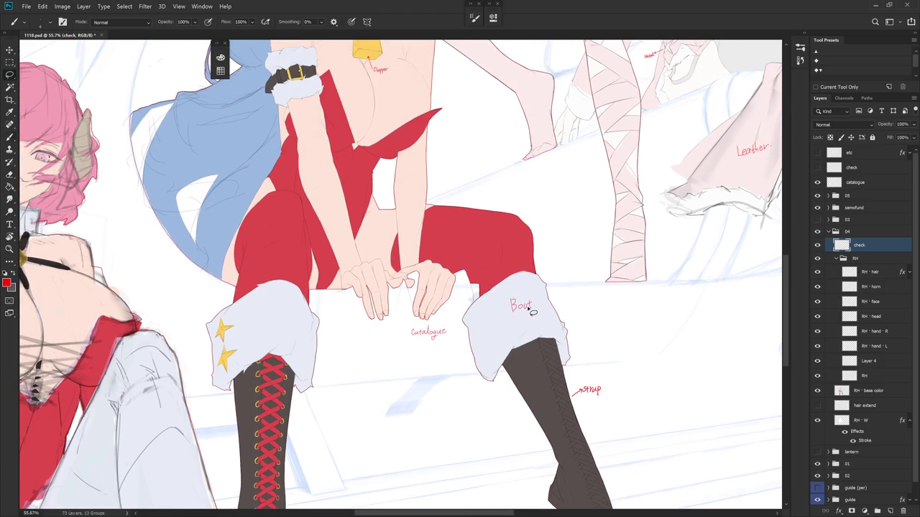
key("l")
scroll(509, 431, "down", 5)
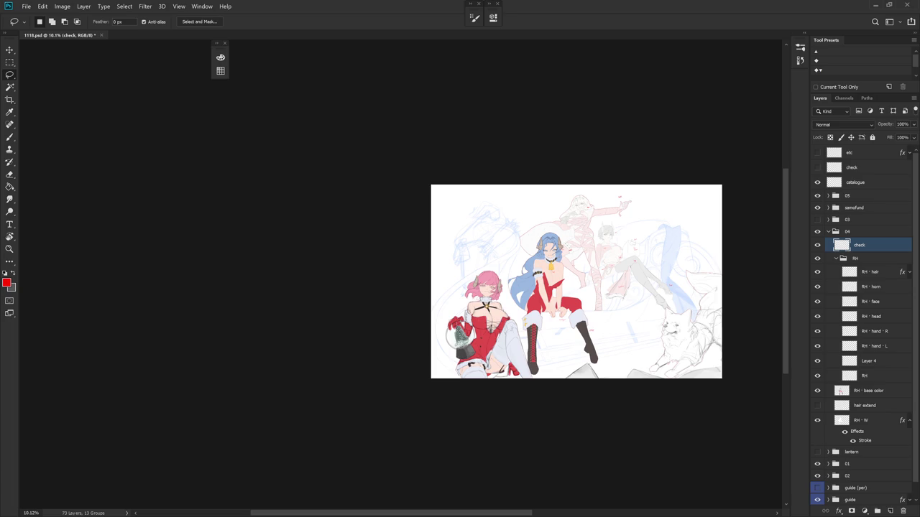
mouse_move(600, 261)
left_mouse_down()
mouse_move(595, 319)
mouse_move(508, 298)
left_mouse_up()
key("b")
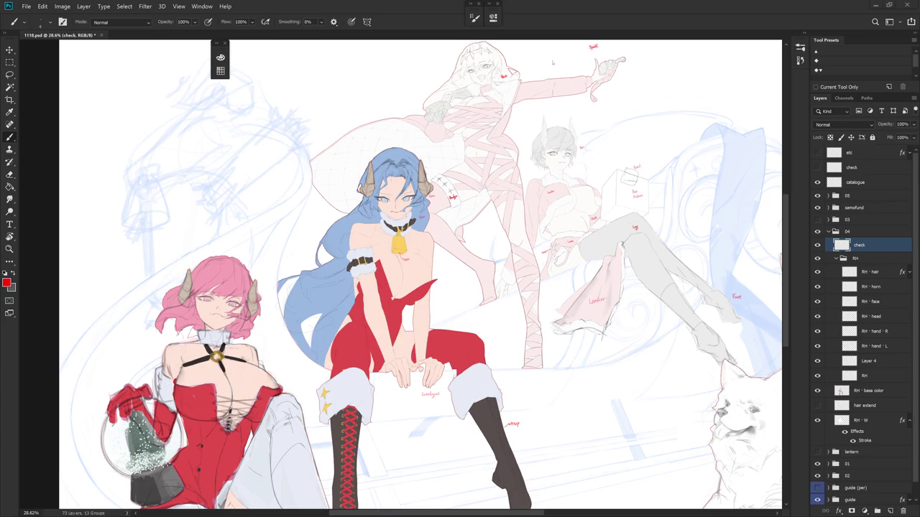
scroll(500, 239, "down", 3)
left_click_drag(547, 173, 467, 239)
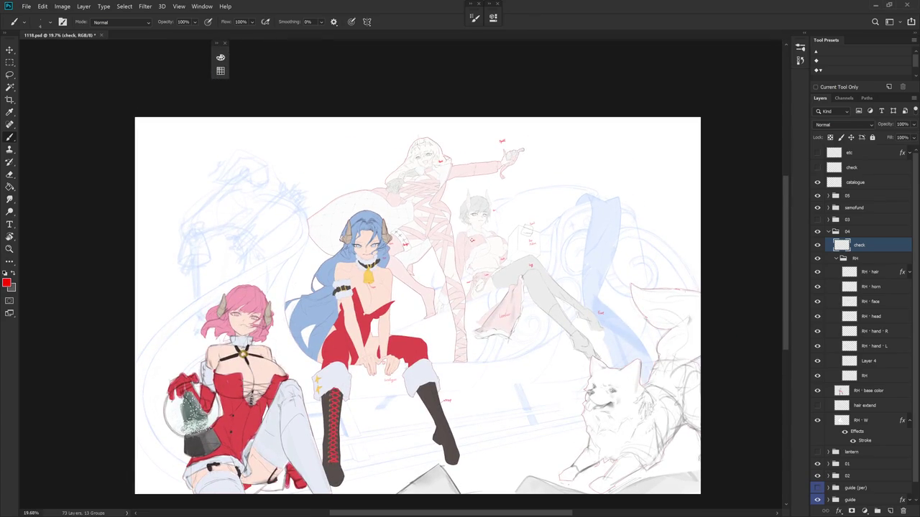
Mirror the canvas view and look over the background characters and whole composition.
key("h")
left_click_drag(464, 398, 526, 372)
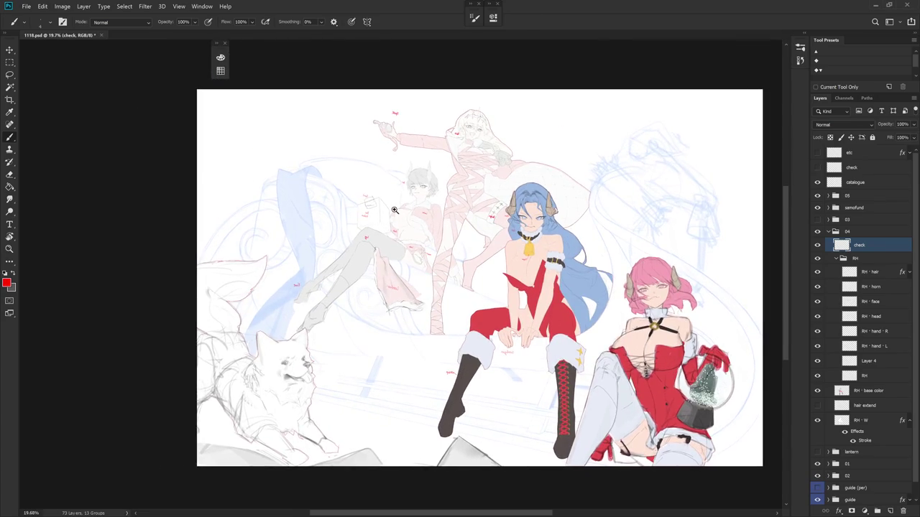
scroll(355, 243, "up", 5)
scroll(529, 312, "down", 3)
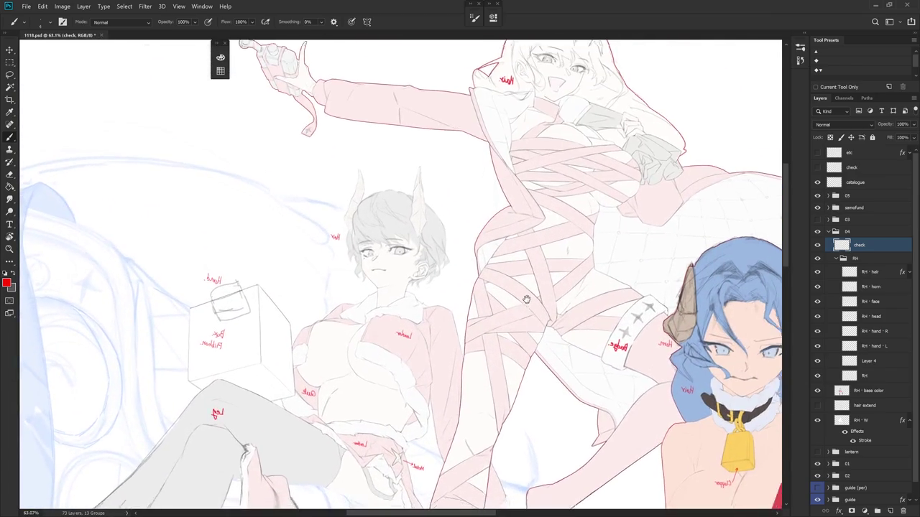
scroll(499, 266, "up", 2)
scroll(543, 343, "down", 5)
left_click_drag(542, 344, 460, 292)
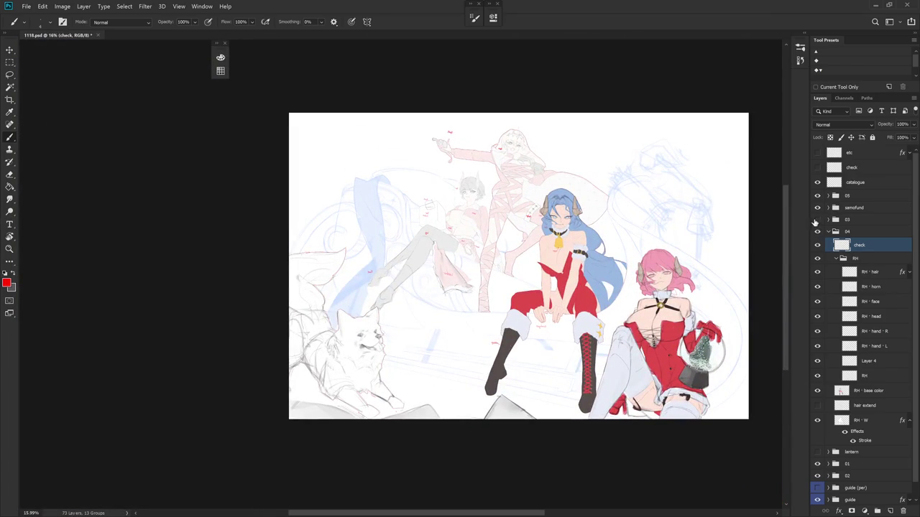
Show the 03 group with the white-haired girl and the lantern layer.
left_click(817, 219)
left_click(817, 451)
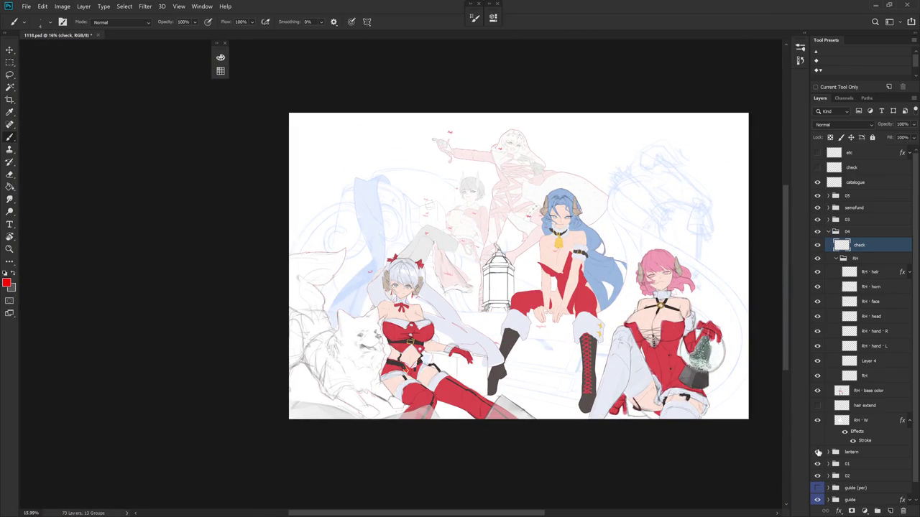
left_click_drag(671, 378, 653, 393)
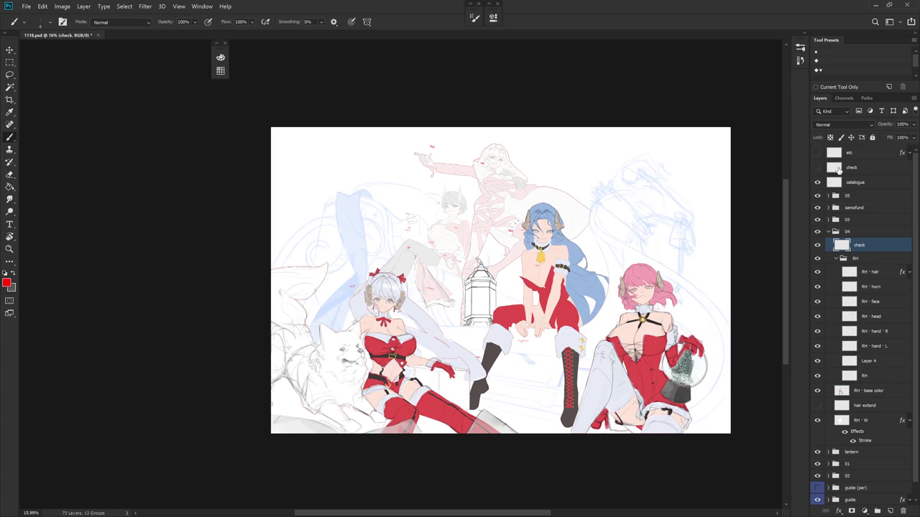
left_click(799, 60)
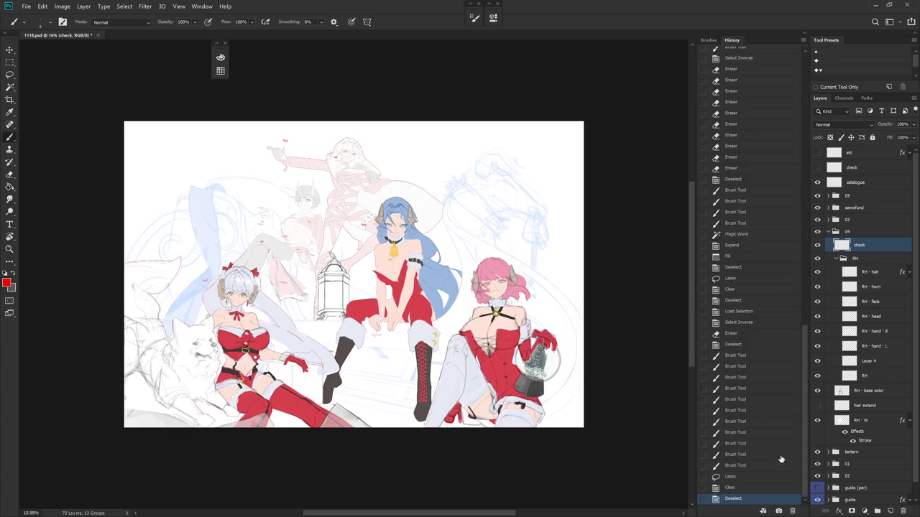
Compare the Snapshot 5, Snapshot 6 and originally opened states in History.
scroll(806, 57, "up", 15)
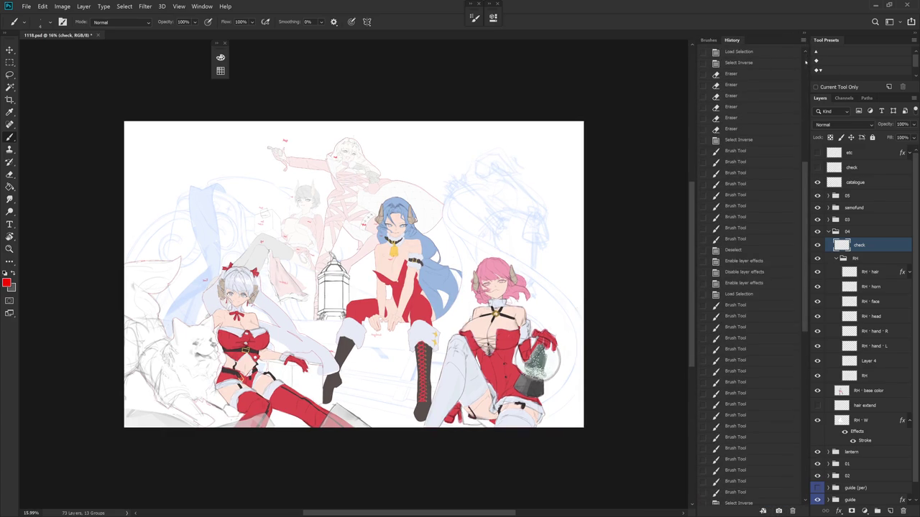
left_click(747, 125)
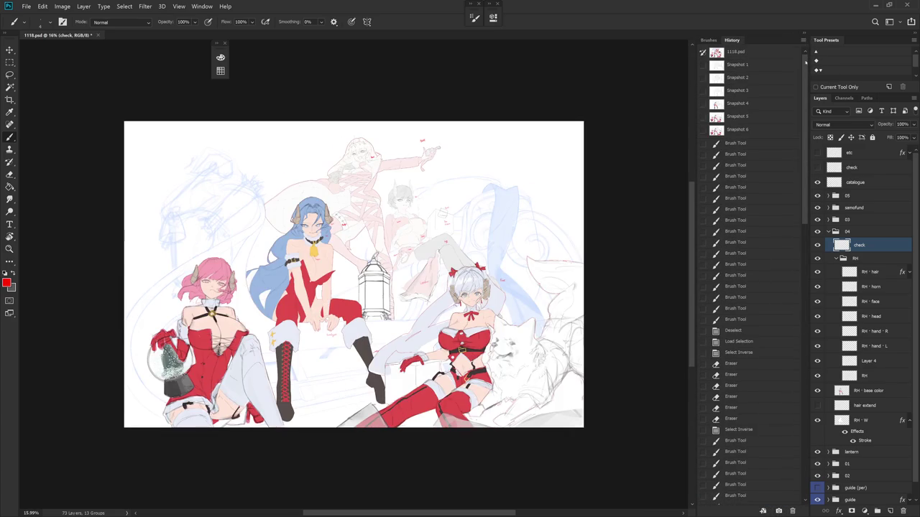
left_click(747, 130)
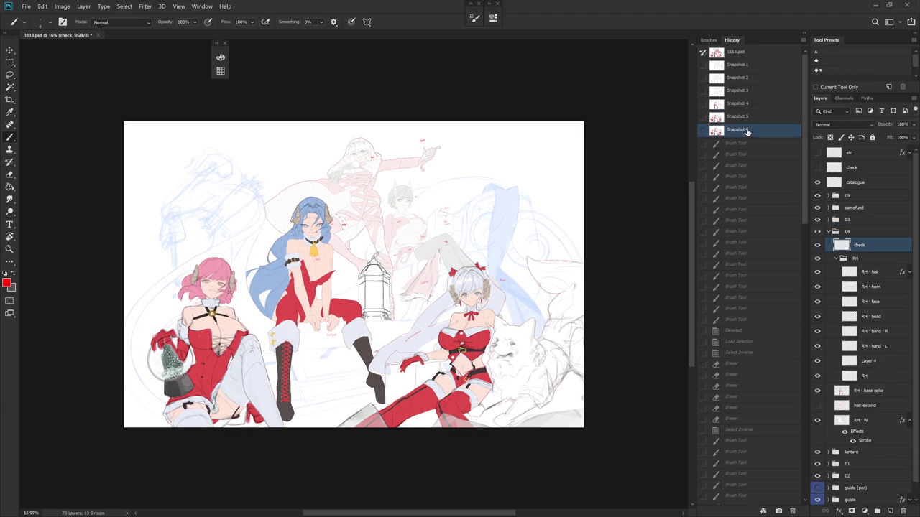
left_click(747, 117)
left_click(749, 131)
left_click(749, 118)
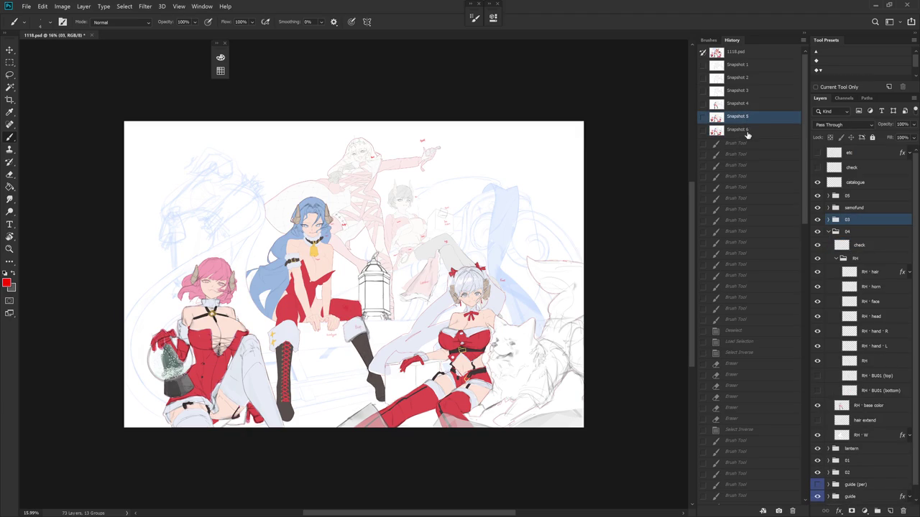
left_click(747, 133)
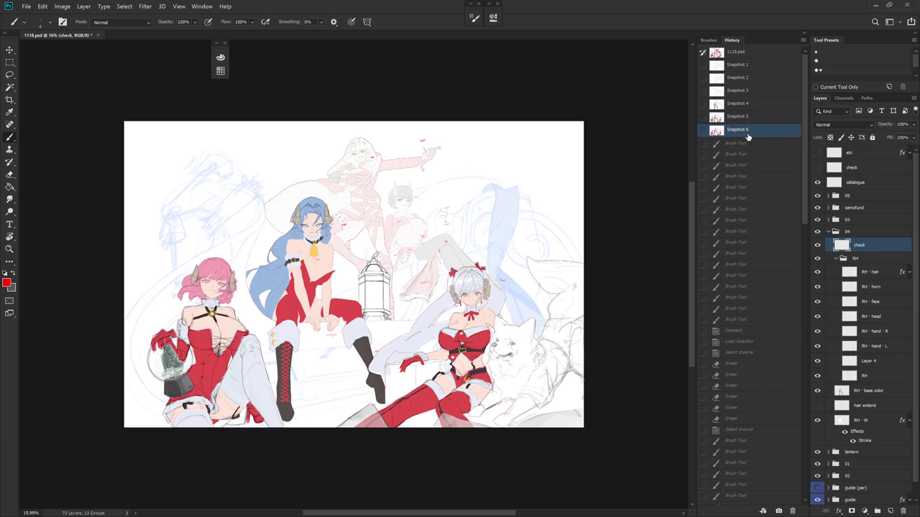
left_click(737, 55)
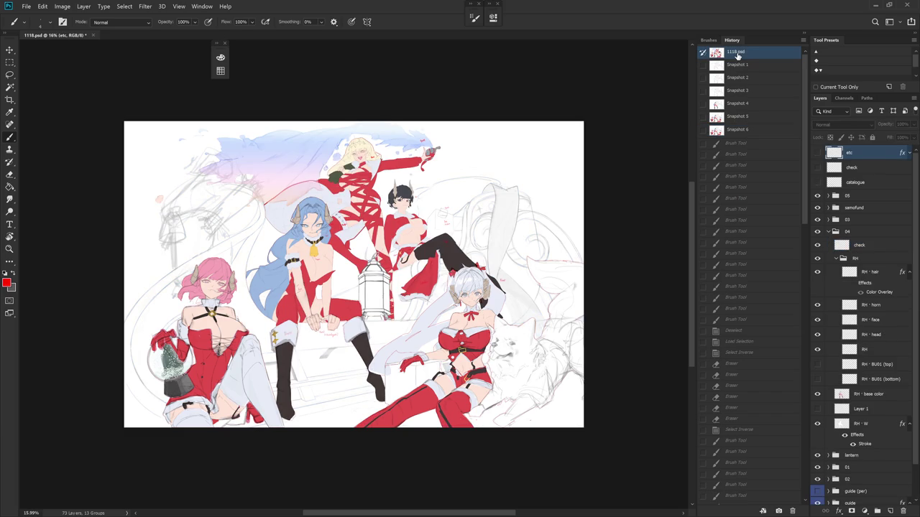
left_click(737, 131)
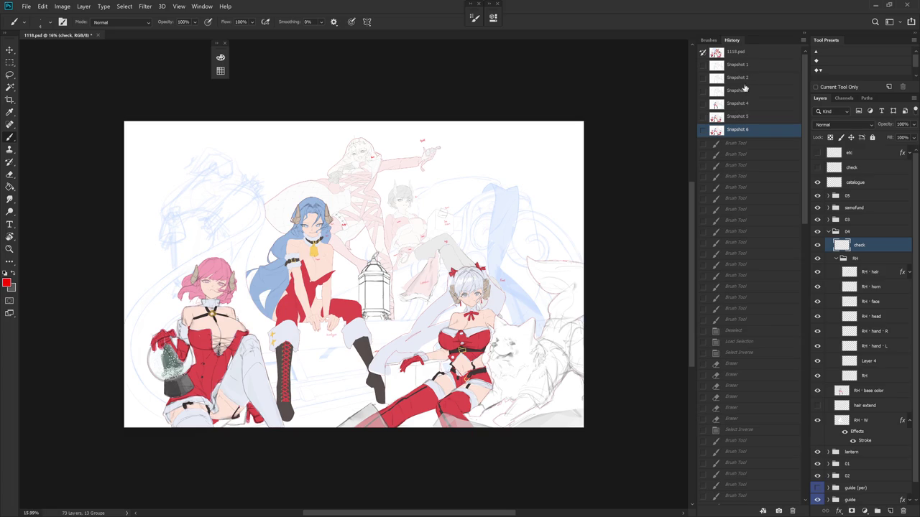
Compare the Snapshot 4, 3 and 1 sketch stages against the coloured Snapshot 6.
left_click(740, 104)
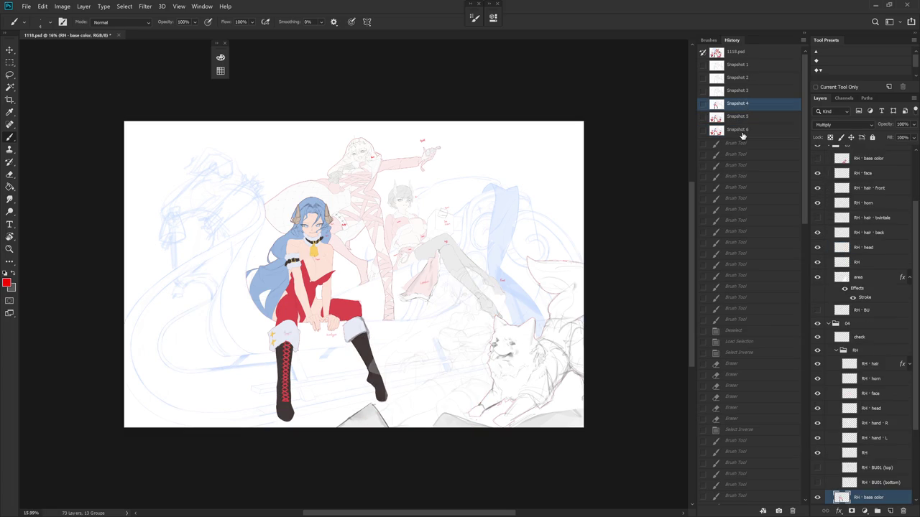
left_click(743, 130)
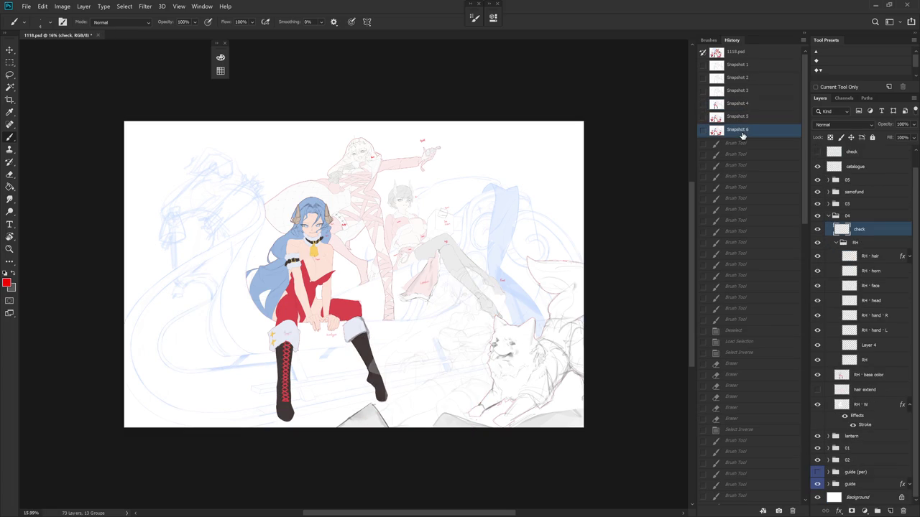
left_click(740, 91)
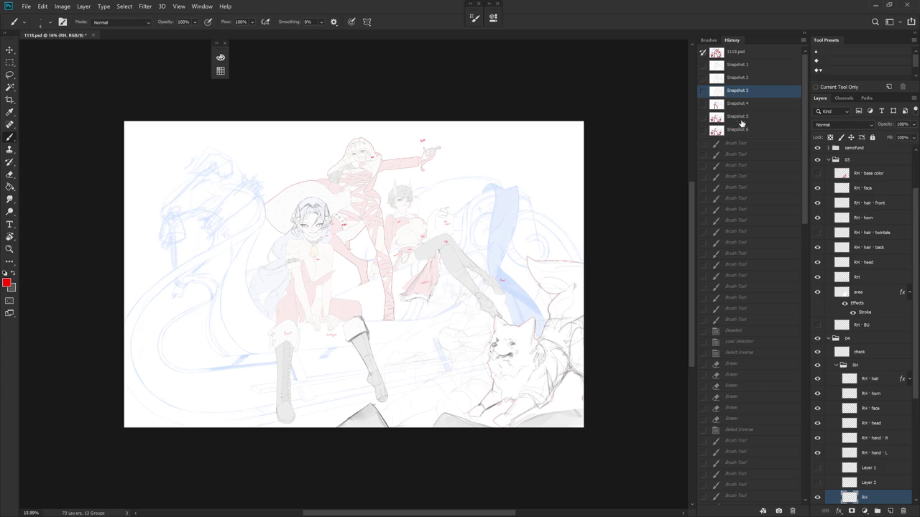
left_click(743, 66)
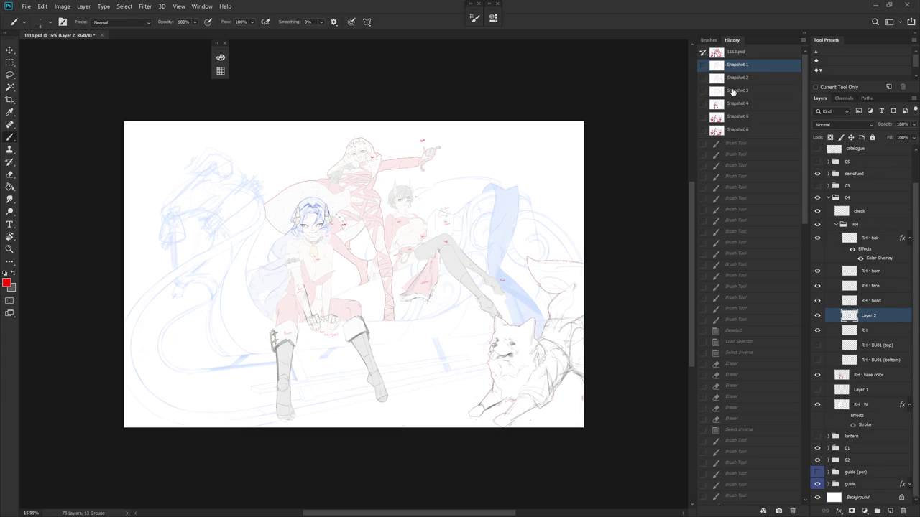
mouse_move(371, 385)
left_mouse_down()
mouse_move(329, 279)
mouse_move(405, 256)
left_mouse_up()
left_click(751, 131)
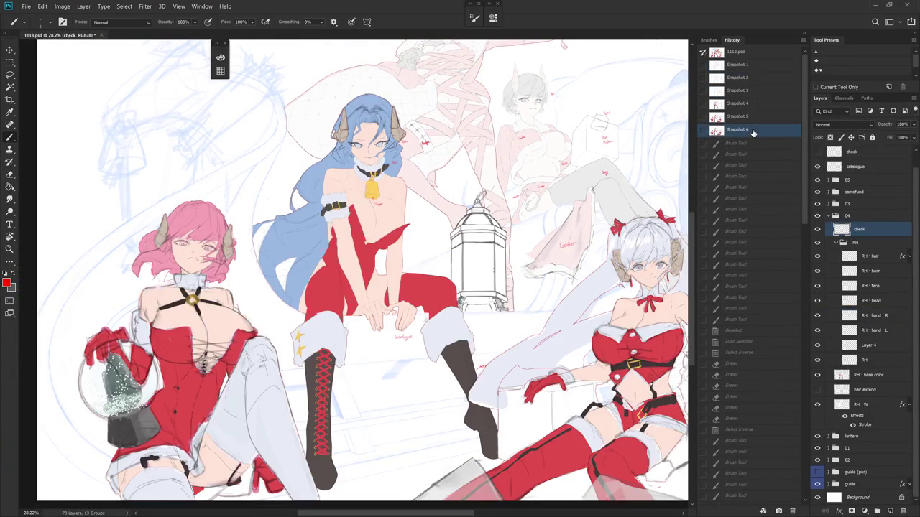
left_click(743, 68)
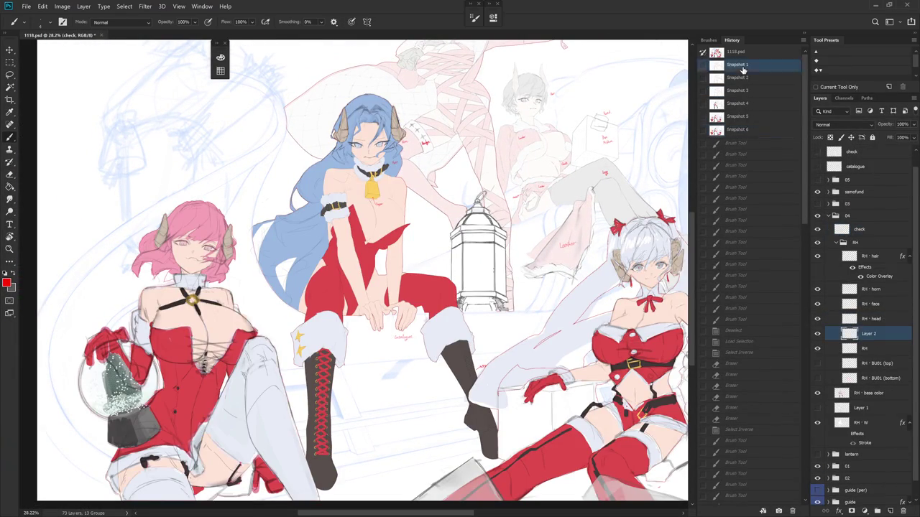
left_click(744, 132)
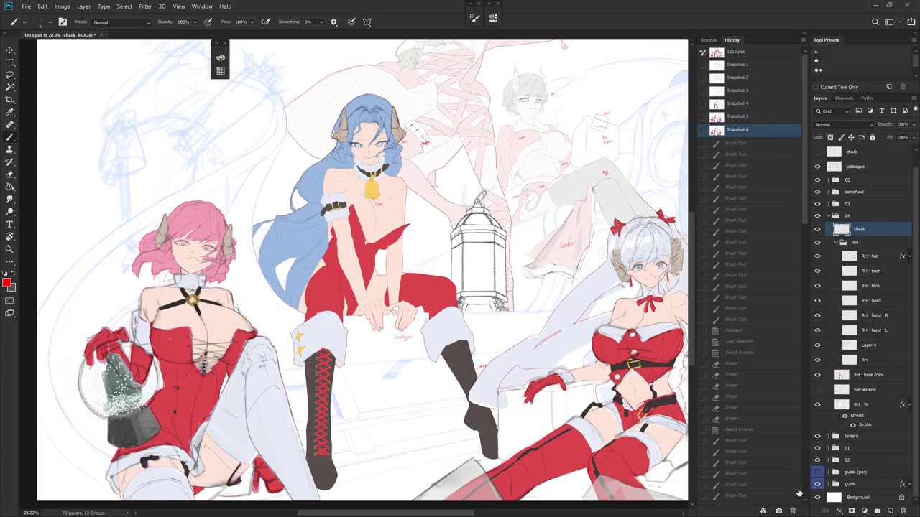
Return to the most recent history state and save 1118.psd.
left_click(804, 493)
left_click(780, 499)
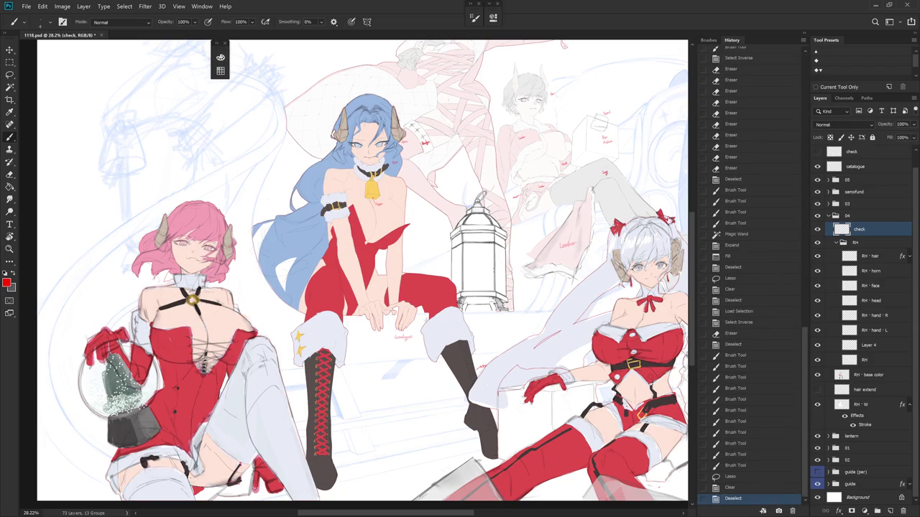
key("ctrl+s")
left_click(835, 242)
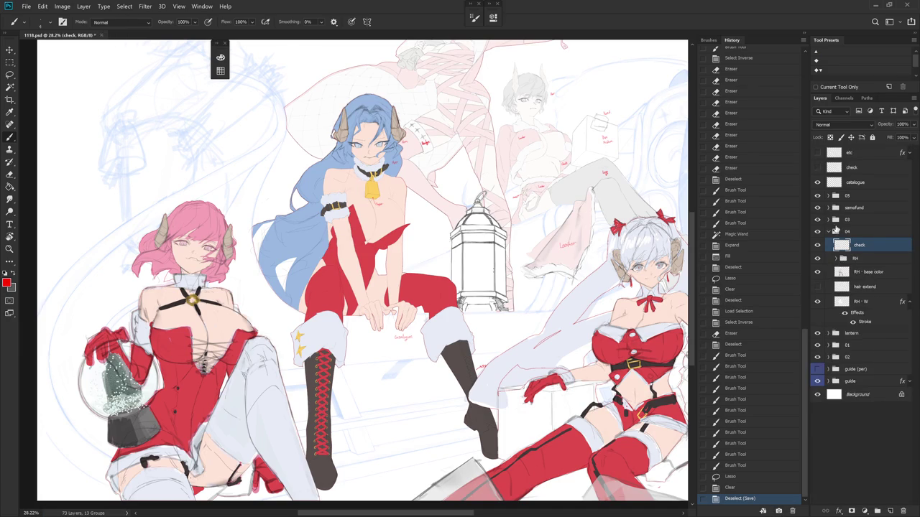
Solo the 04 group, showing only it with the white Background and light-blue guide sketch.
left_click(832, 232)
left_click(817, 232, "alt")
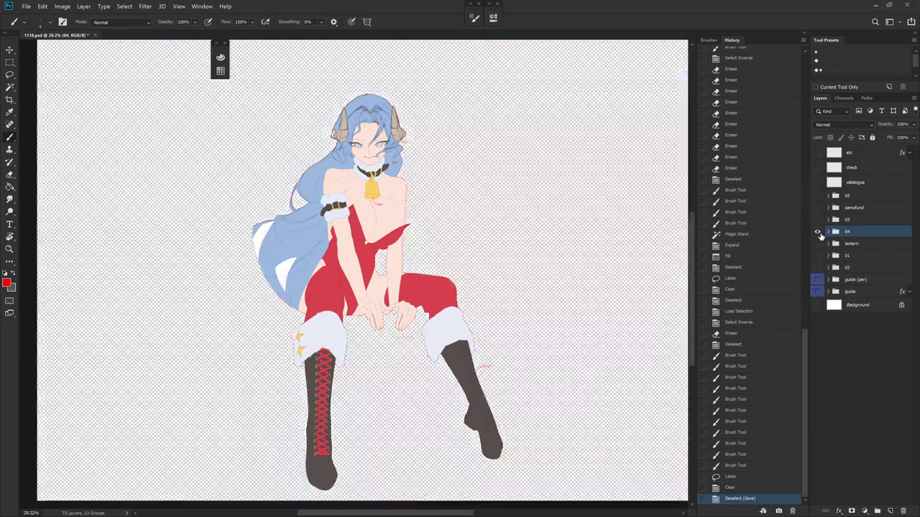
left_click(817, 305)
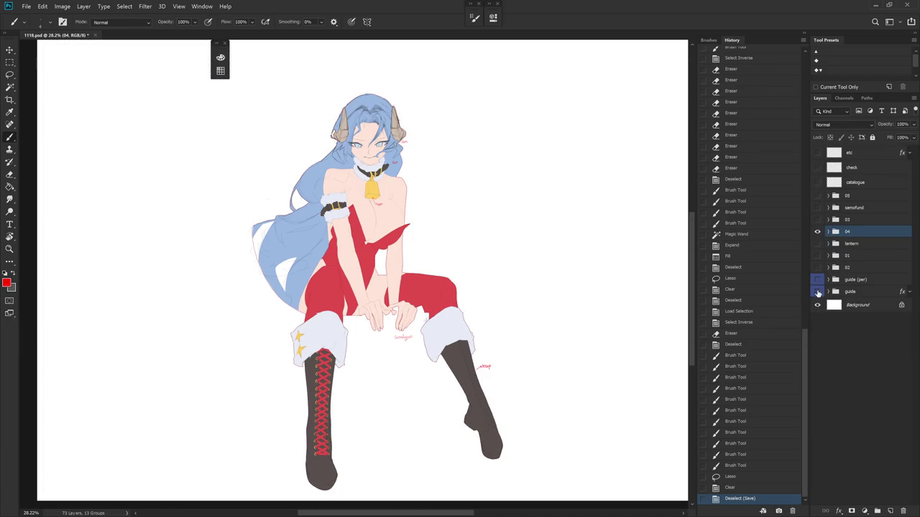
left_click(817, 292)
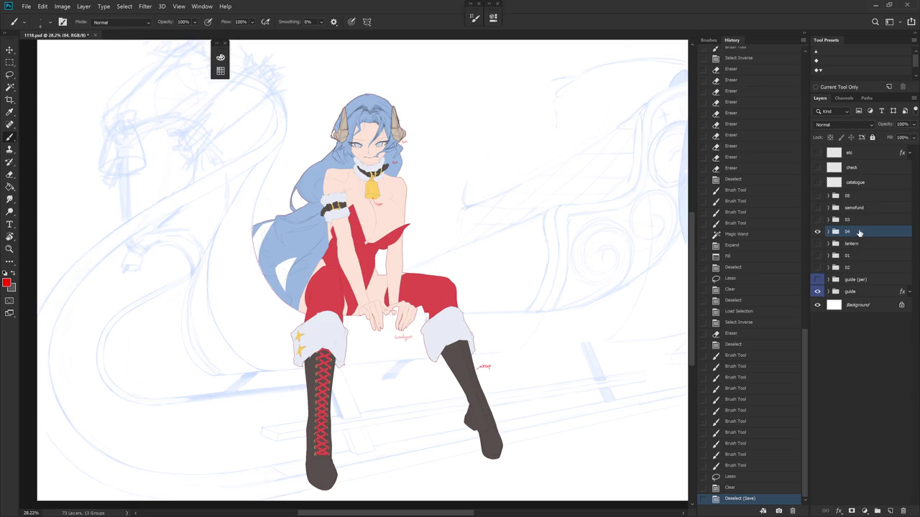
Create the empty Layer 5 and collapse the side panels to widen the canvas.
key("ctrl+shift+n")
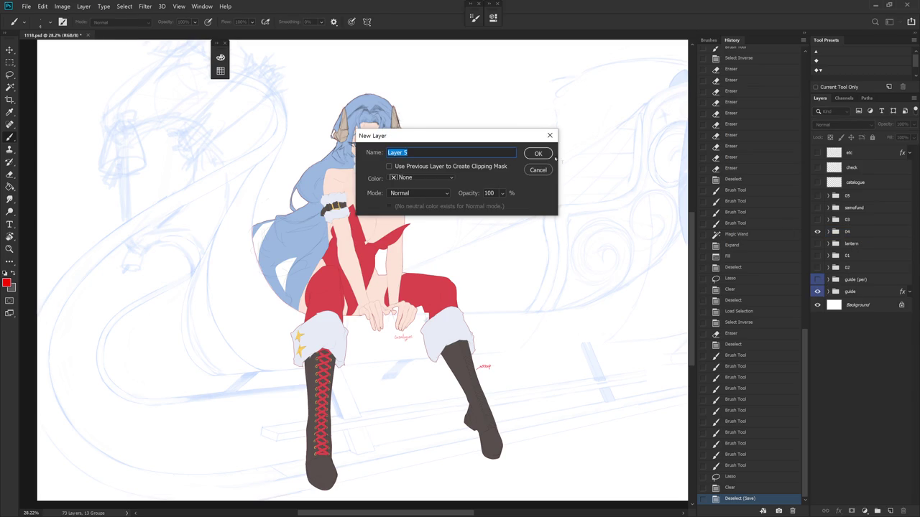
left_click(538, 153)
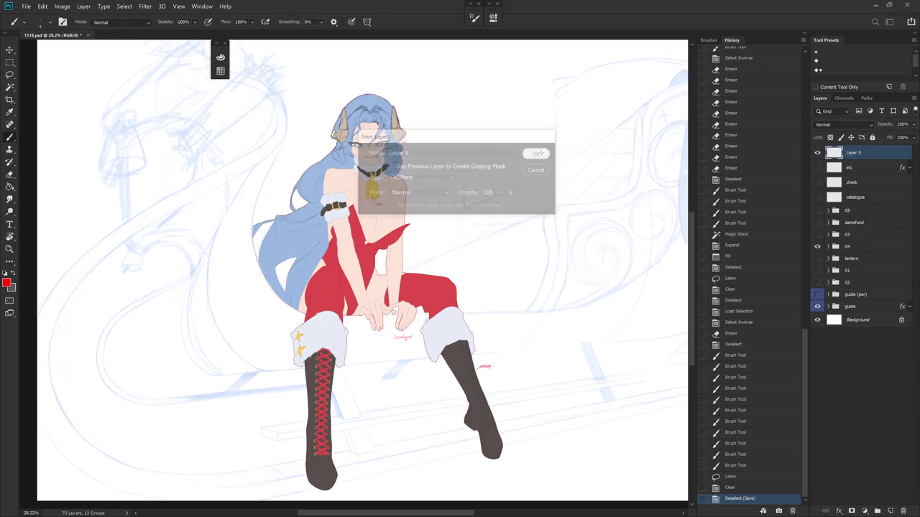
left_click(804, 34)
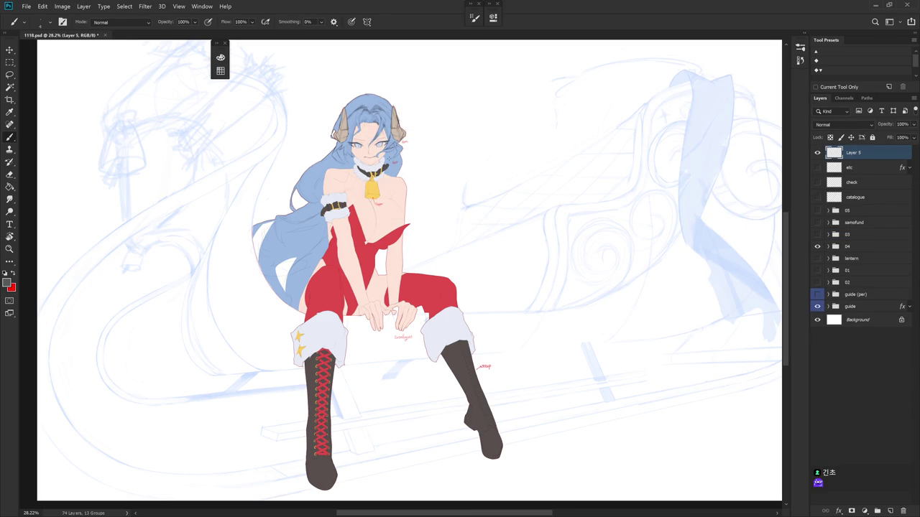
left_click(220, 57)
left_click(160, 376)
Choose the Draw 02 brush at size 500 and go full-screen with a white surround.
right_click(526, 266)
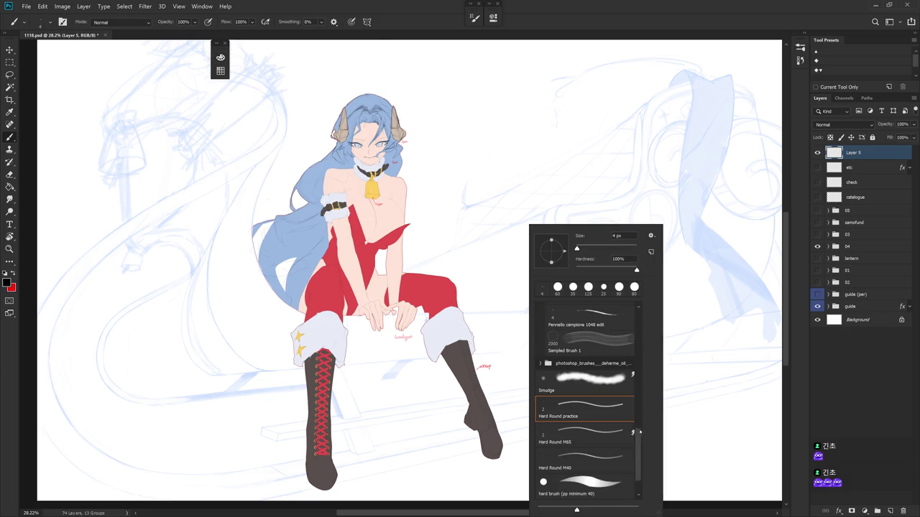
left_click_drag(638, 460, 646, 293)
left_click(618, 426)
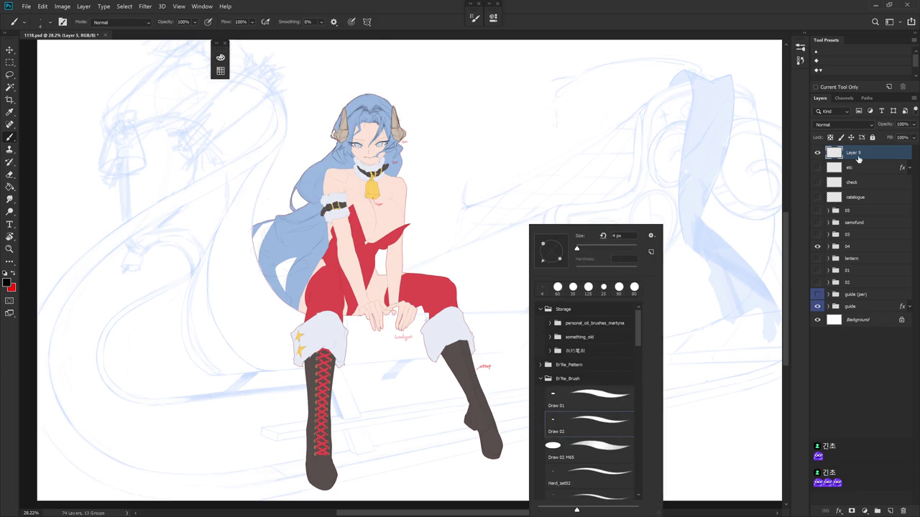
left_click(537, 215)
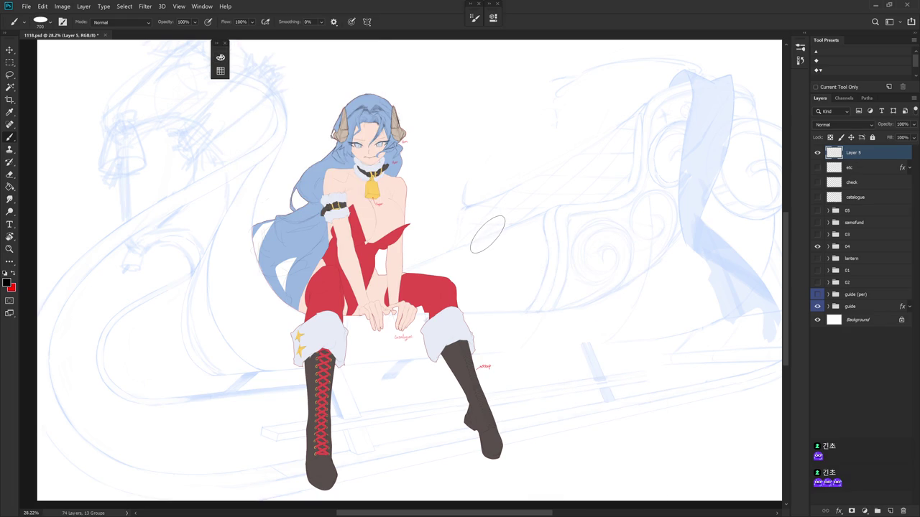
key("bracketleft")
key("bracketleft")
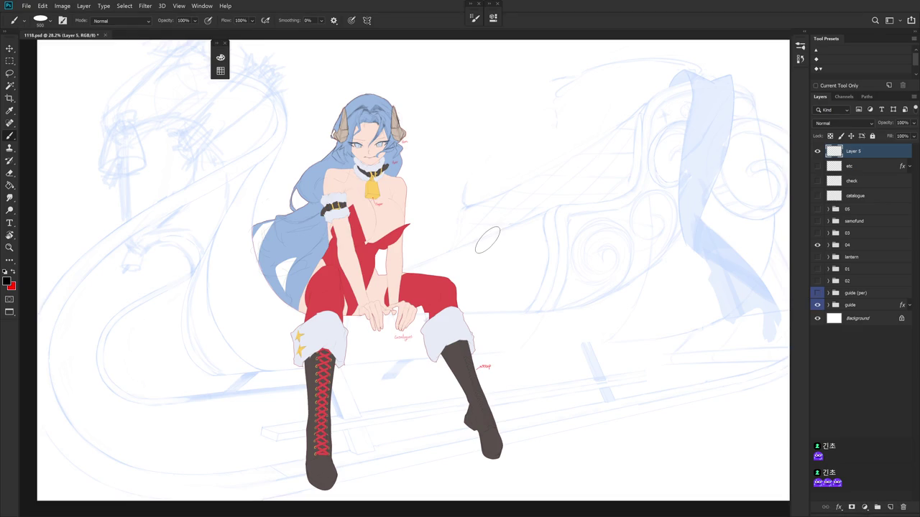
key("f")
key("f")
right_click(503, 411)
left_click(543, 454)
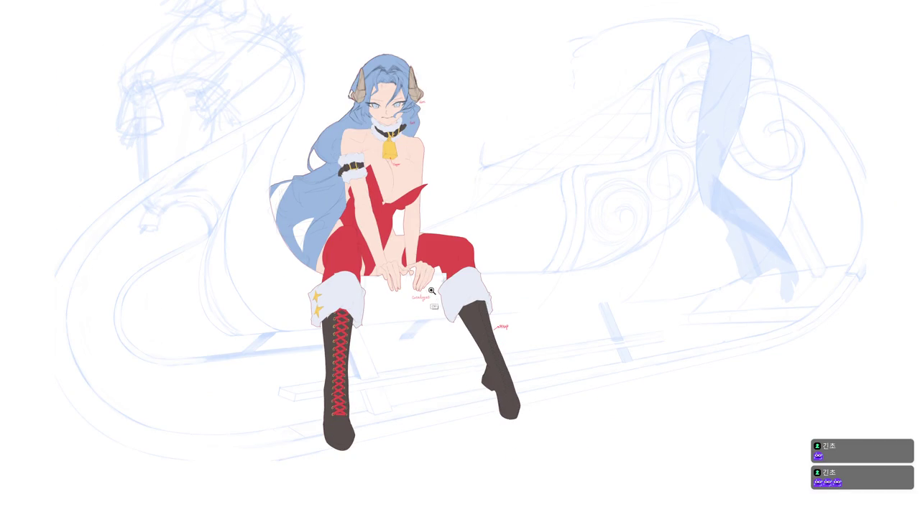
Hand-letter 'THX' in black with the Draw 02 brush beside the character.
left_click_drag(431, 291, 460, 291)
left_click_drag(478, 209, 508, 406)
scroll(508, 406, "down", 2)
scroll(527, 376, "down", 1)
scroll(527, 386, "down", 1)
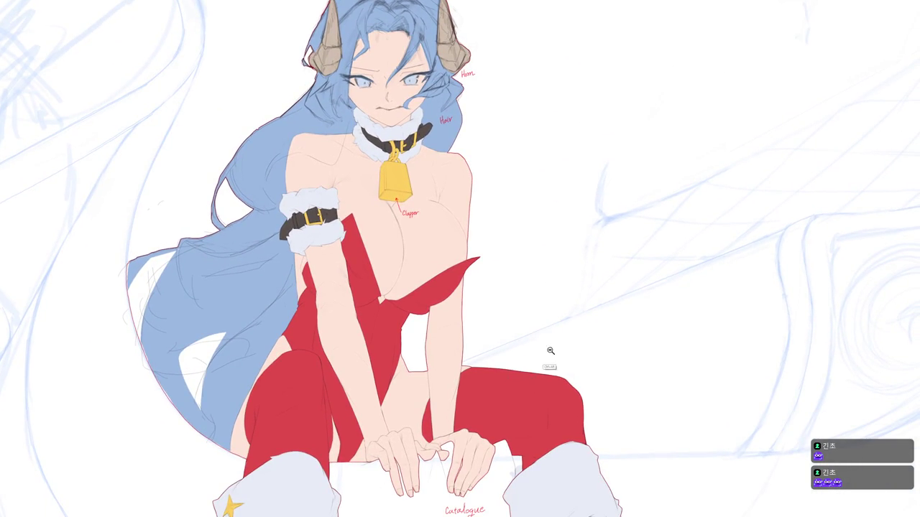
scroll(548, 352, "down", 2)
scroll(544, 361, "up", 1)
left_click_drag(530, 372, 510, 202)
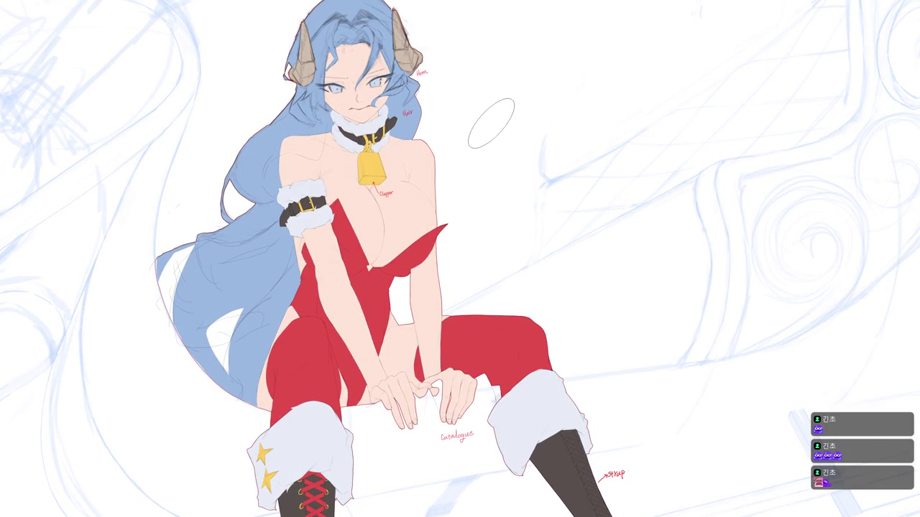
mouse_move(489, 123)
left_mouse_down()
mouse_move(518, 114)
mouse_move(497, 154)
left_mouse_up()
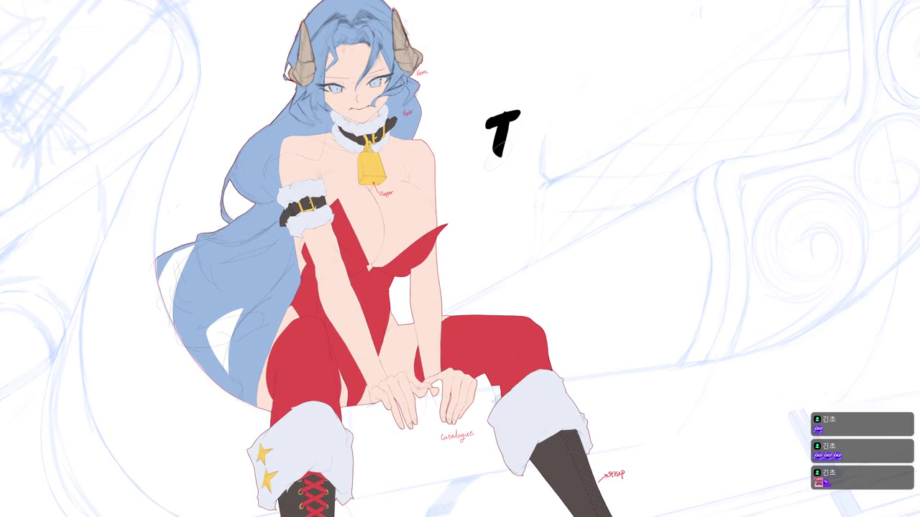
left_click_drag(519, 109, 514, 154)
left_click_drag(551, 106, 544, 154)
left_click_drag(596, 106, 562, 153)
left_click_drag(564, 115, 583, 147)
Letter 'FOR' after THX, then 'WATCHING.' on a second line.
mouse_move(624, 109)
left_mouse_down()
mouse_move(649, 106)
mouse_move(619, 153)
left_mouse_up()
mouse_move(622, 131)
left_mouse_down()
mouse_move(666, 110)
mouse_move(713, 150)
left_mouse_up()
left_click_drag(676, 108, 703, 150)
mouse_move(500, 180)
left_mouse_down()
mouse_move(511, 228)
mouse_move(534, 189)
left_mouse_up()
mouse_move(558, 173)
left_mouse_down()
mouse_move(554, 230)
mouse_move(575, 228)
mouse_move(608, 171)
left_mouse_up()
left_click_drag(591, 172, 588, 229)
mouse_move(621, 172)
left_mouse_down()
mouse_move(611, 222)
mouse_move(624, 229)
left_mouse_up()
mouse_move(626, 205)
left_mouse_down()
mouse_move(651, 200)
mouse_move(647, 229)
left_mouse_up()
left_click_drag(663, 176, 660, 226)
mouse_move(673, 178)
left_mouse_down()
mouse_move(671, 224)
mouse_move(691, 224)
left_mouse_up()
left_click_drag(693, 176, 692, 223)
mouse_move(722, 174)
left_mouse_down()
mouse_move(725, 210)
mouse_move(752, 213)
left_mouse_up()
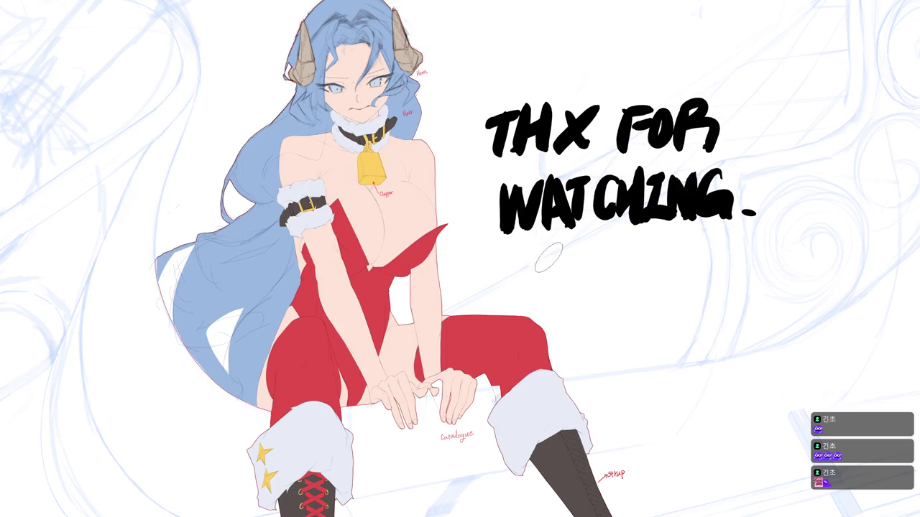
Letter 'GN! BYE!' on a third line, dotting both exclamation marks.
mouse_move(553, 259)
left_mouse_down()
mouse_move(552, 294)
mouse_move(557, 282)
mouse_move(588, 295)
left_mouse_up()
left_click_drag(591, 259, 589, 296)
left_click_drag(612, 259, 610, 286)
left_click(611, 293)
left_click_drag(644, 245, 645, 294)
mouse_move(679, 253)
left_mouse_down()
mouse_move(726, 242)
mouse_move(704, 295)
left_mouse_up()
left_click_drag(759, 241, 727, 293)
mouse_move(733, 267)
left_mouse_down()
mouse_move(754, 266)
mouse_move(756, 289)
left_mouse_up()
left_click_drag(777, 243, 769, 281)
left_click(767, 292)
Draw a small face with two eye marks below BYE!, adding red blush dabs.
mouse_move(638, 314)
left_mouse_down()
mouse_move(637, 327)
mouse_move(653, 327)
left_mouse_up()
key("ctrl+z")
key("ctrl+z")
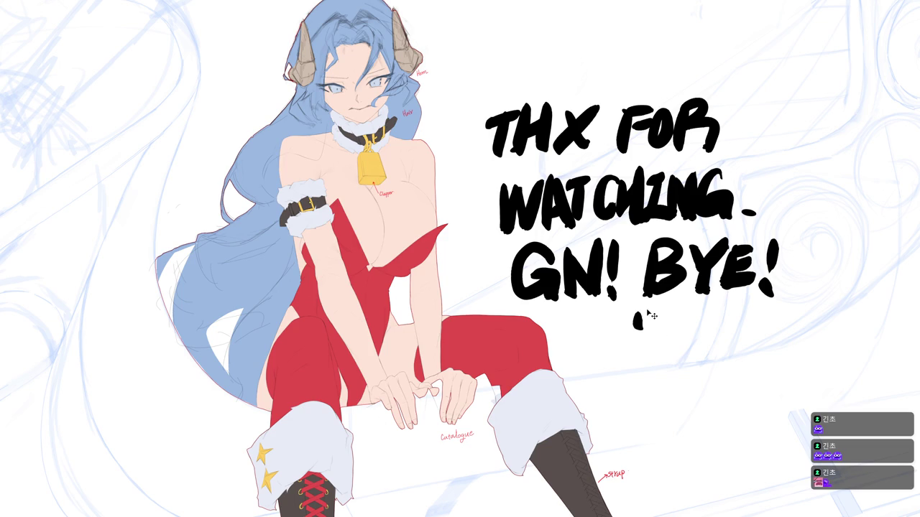
left_click_drag(657, 314, 655, 326)
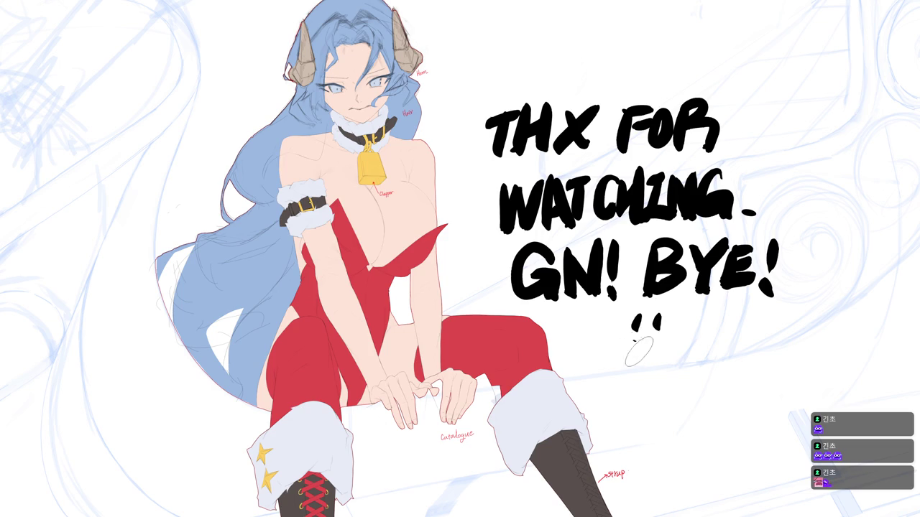
left_click(615, 338)
left_click(623, 336)
left_click(665, 334)
left_click(672, 337)
left_click(678, 335)
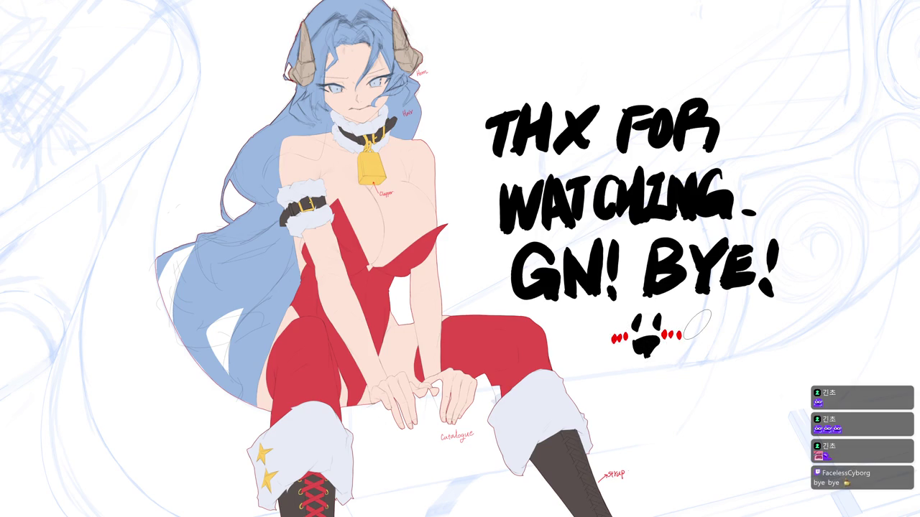